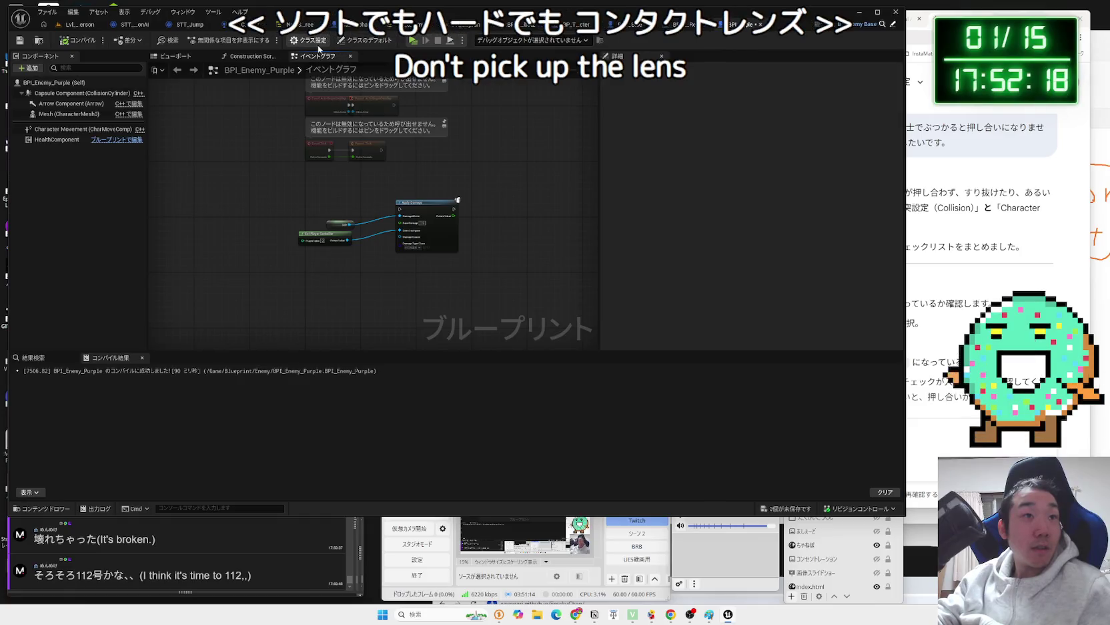
- Attempt to delete BPI_Projectile to see its references, then cancel the deletion
{"action": "left_click", "coordinate": [308, 40]}
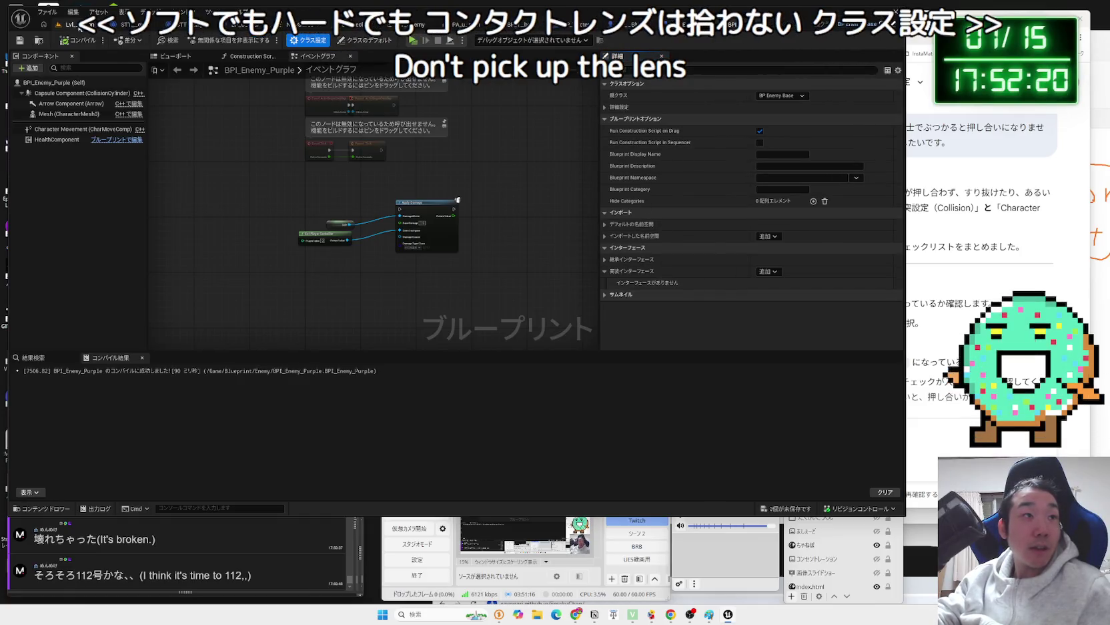
{"action": "left_click", "coordinate": [79, 24]}
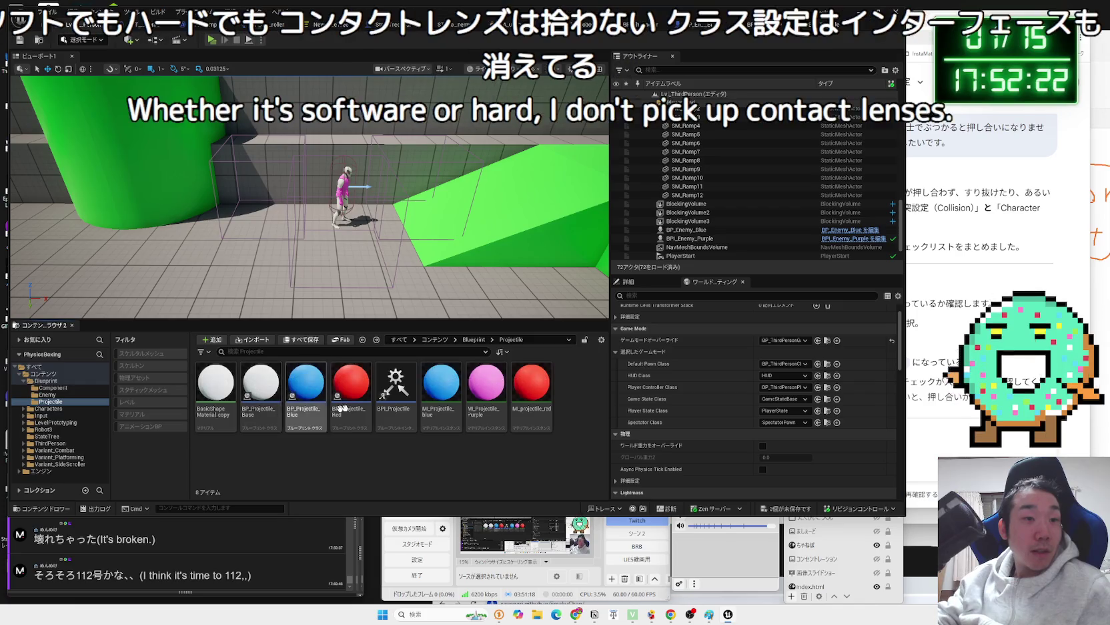
{"action": "right_click", "coordinate": [390, 396]}
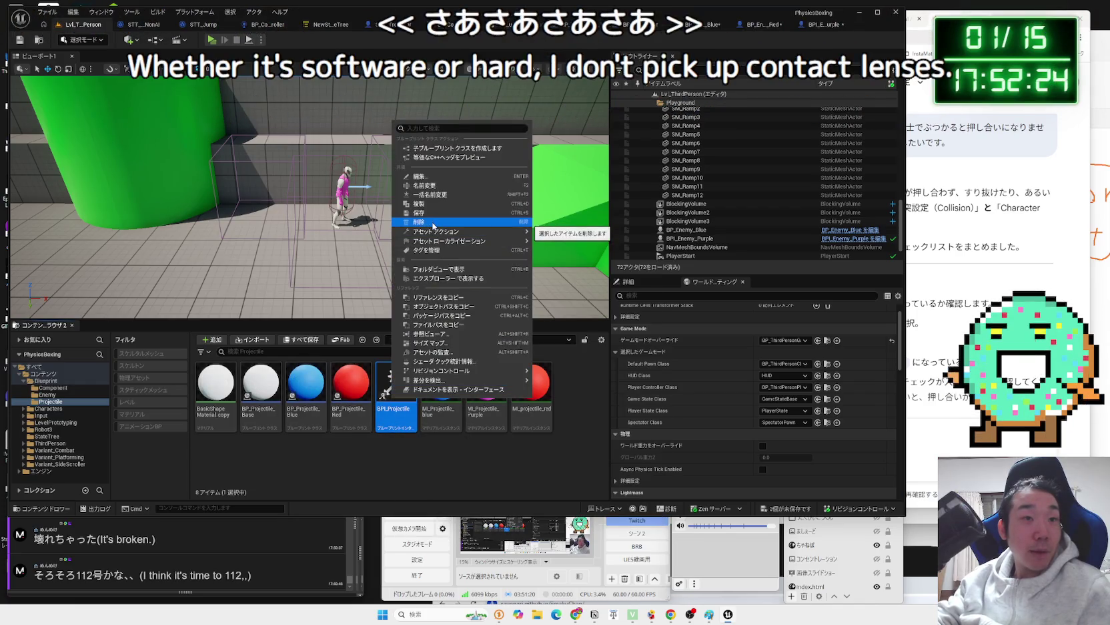
{"action": "left_click", "coordinate": [432, 226]}
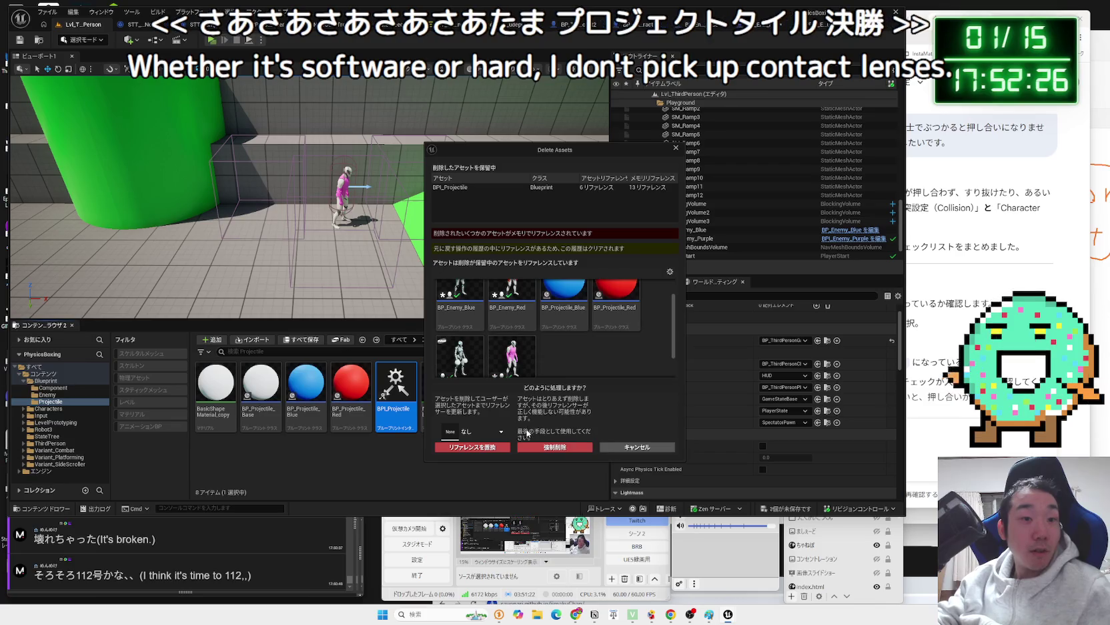
{"action": "left_click", "coordinate": [621, 447]}
- Save the three enemy blueprints, then retry deleting BPI_Projectile and cancel again
{"action": "key", "text": "ctrl+shift+s"}
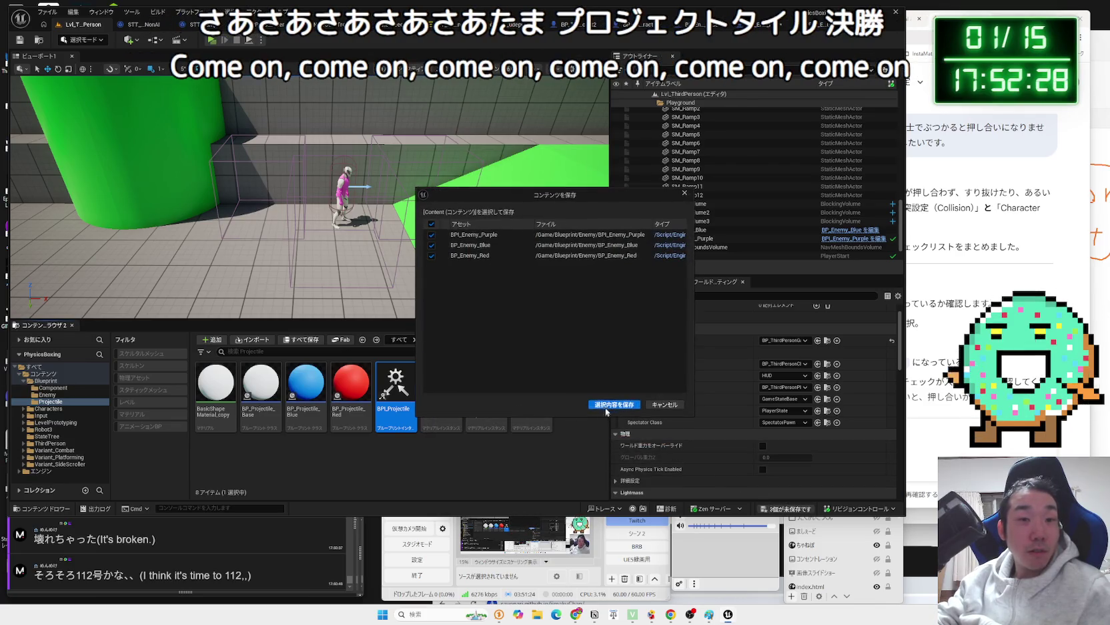
{"action": "left_click", "coordinate": [606, 406]}
{"action": "right_click", "coordinate": [394, 388]}
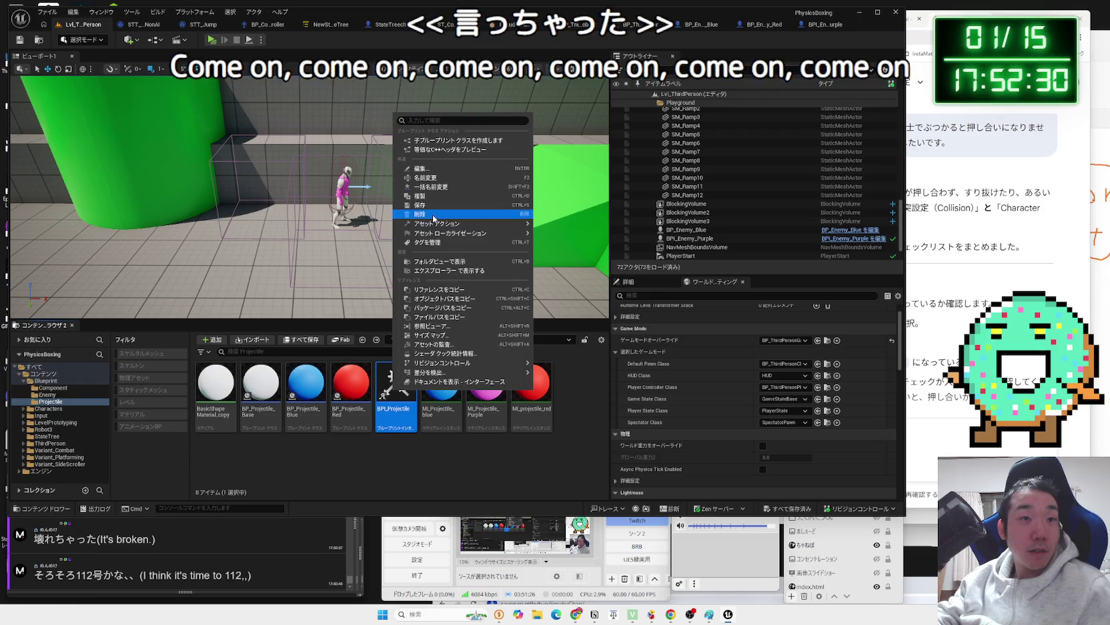
{"action": "left_click", "coordinate": [422, 215]}
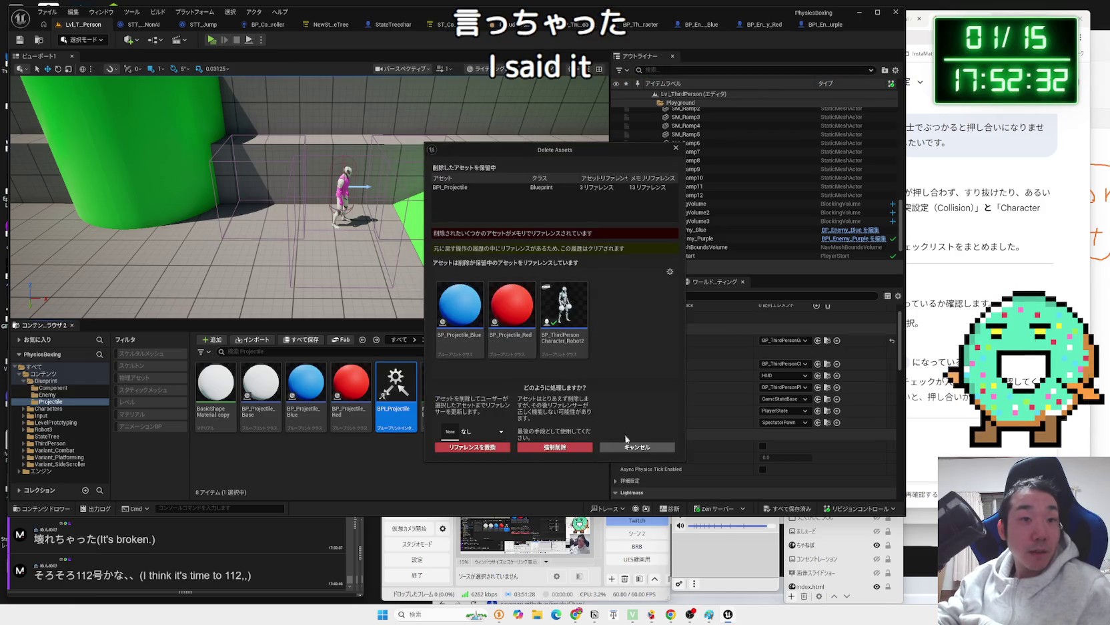
{"action": "left_click", "coordinate": [642, 447]}
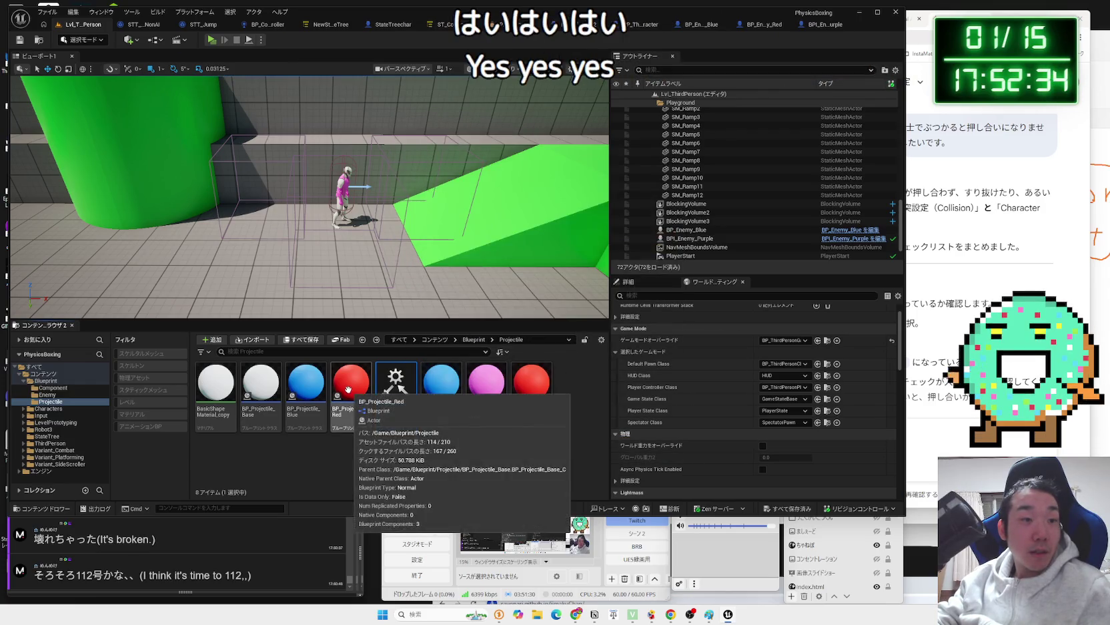
- Inspect BP_Projectile_Blue's Hit Projectile Blue node, then view BP_Enemy_Blue and BP_ThirdPersonCharacter
{"action": "left_click", "coordinate": [321, 392]}
{"action": "double_click", "coordinate": [322, 391]}
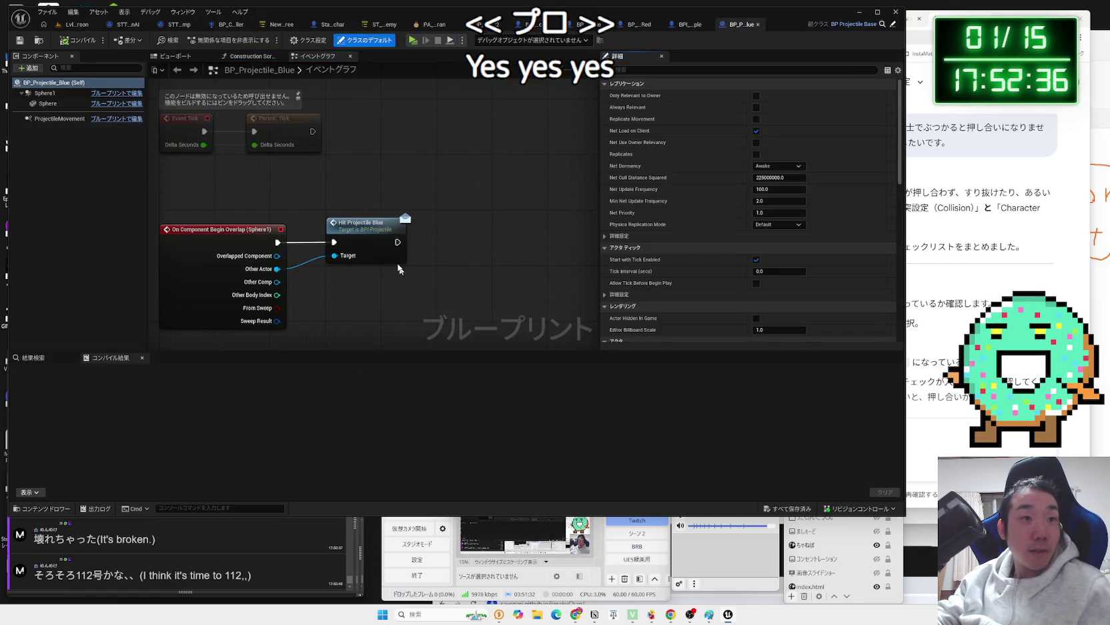
{"action": "left_click", "coordinate": [384, 247]}
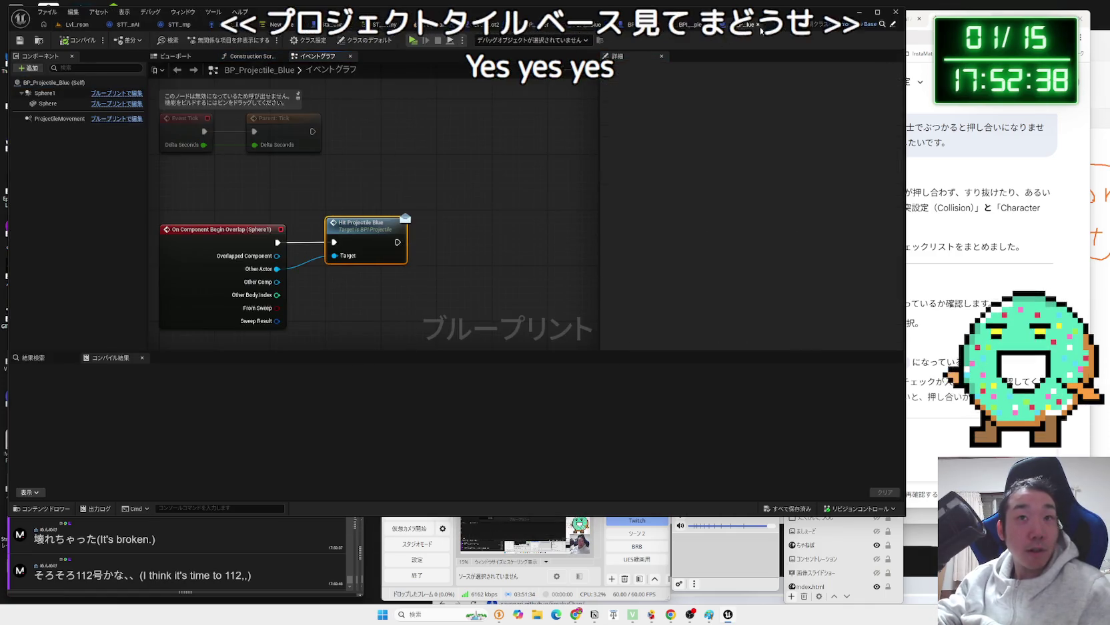
{"action": "left_click", "coordinate": [66, 29]}
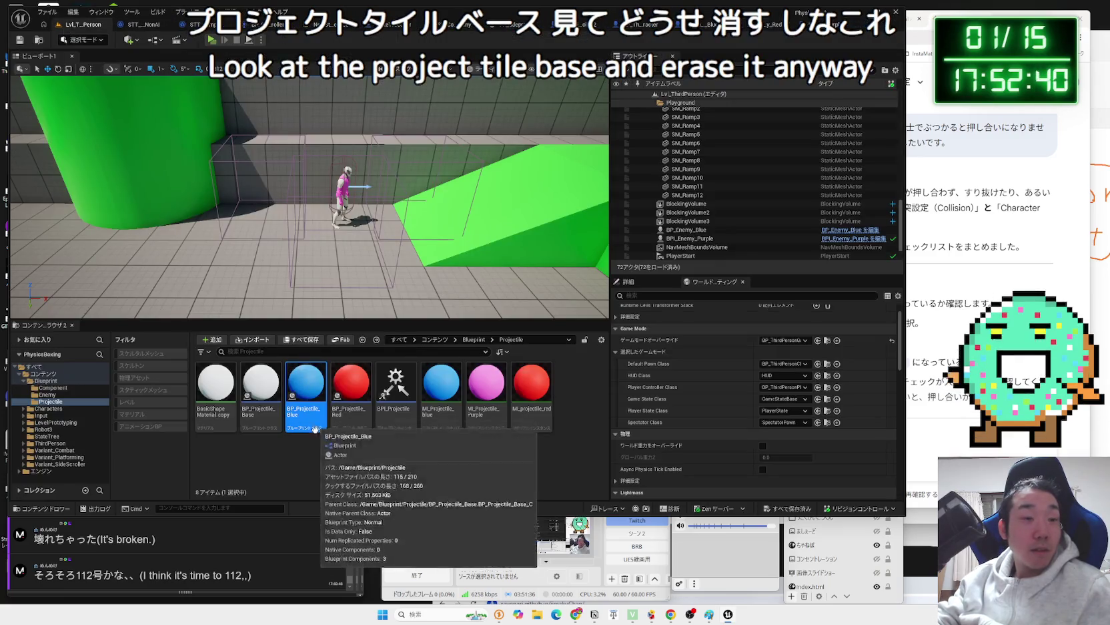
{"action": "right_click", "coordinate": [303, 384]}
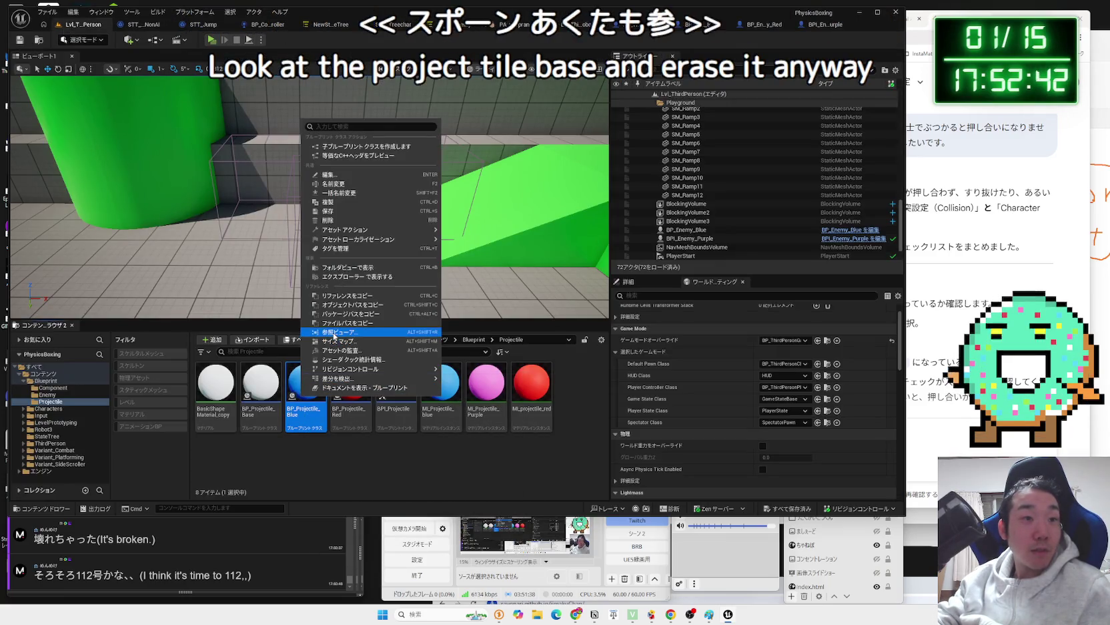
{"action": "left_click", "coordinate": [325, 44]}
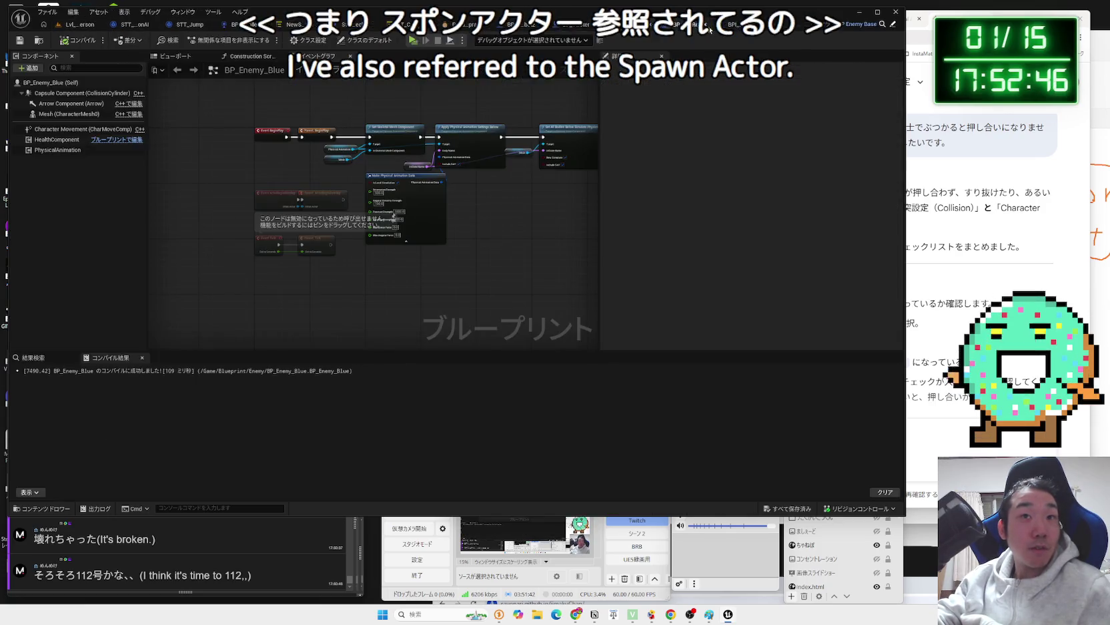
{"action": "left_click", "coordinate": [696, 24]}
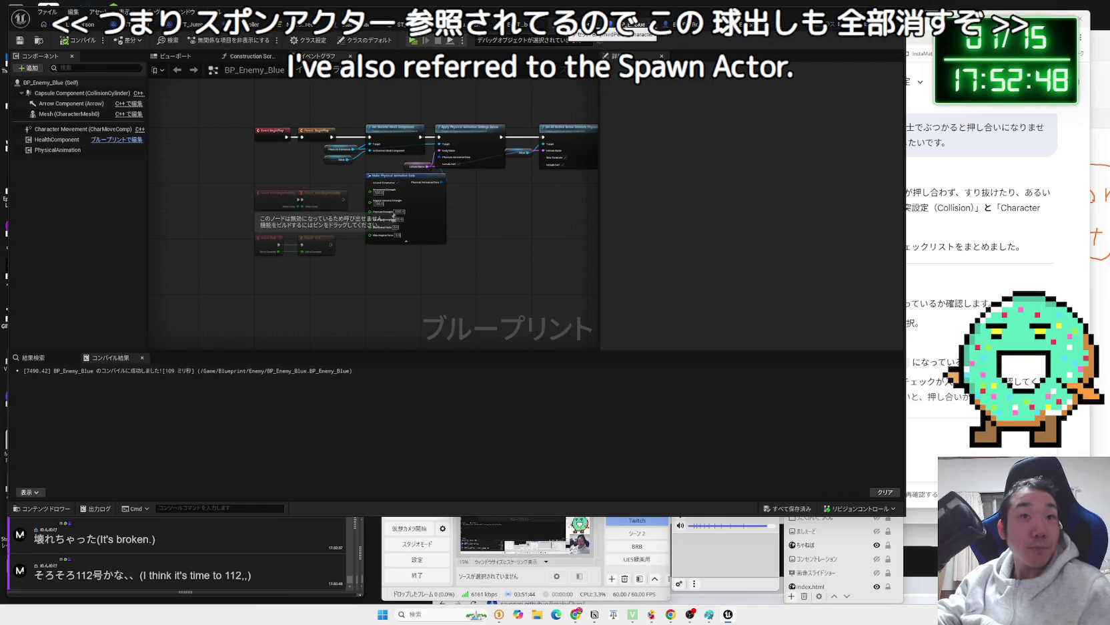
{"action": "left_click", "coordinate": [590, 25]}
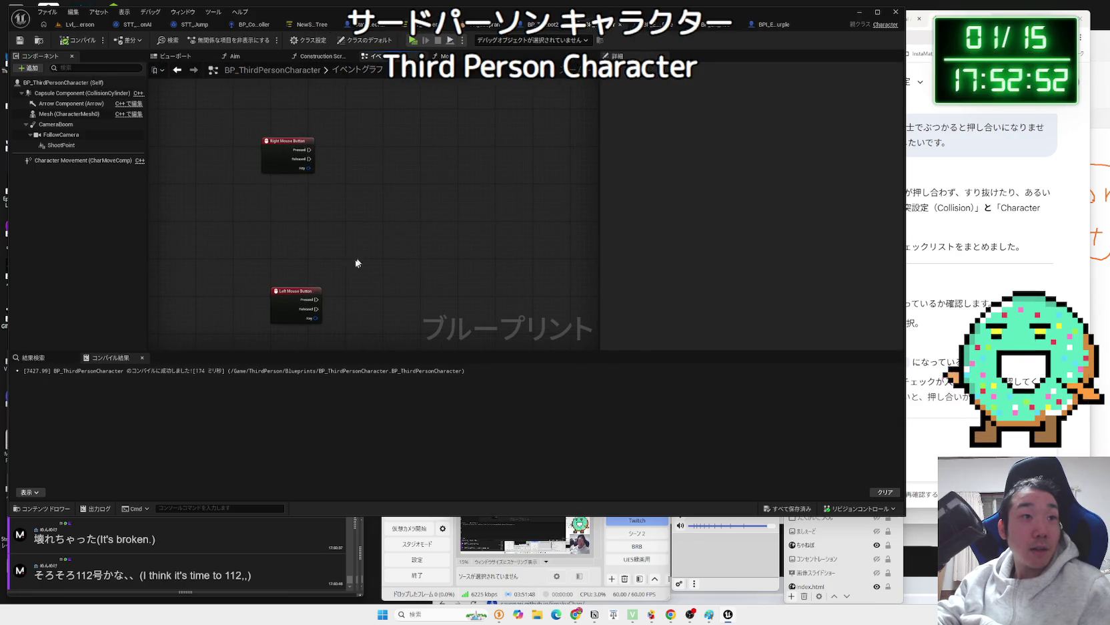
- Delete the ShootPoint component from BP_ThirdPersonCharacter
{"action": "left_click_drag", "start_coordinate": [294, 297], "coordinate": [293, 269]}
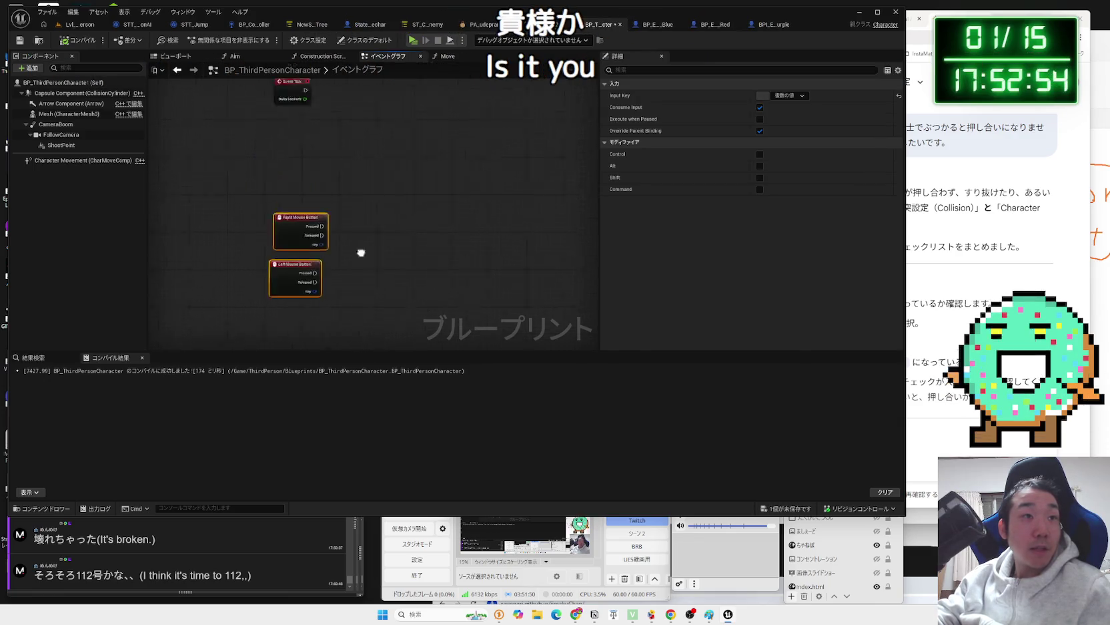
{"action": "left_click", "coordinate": [61, 145]}
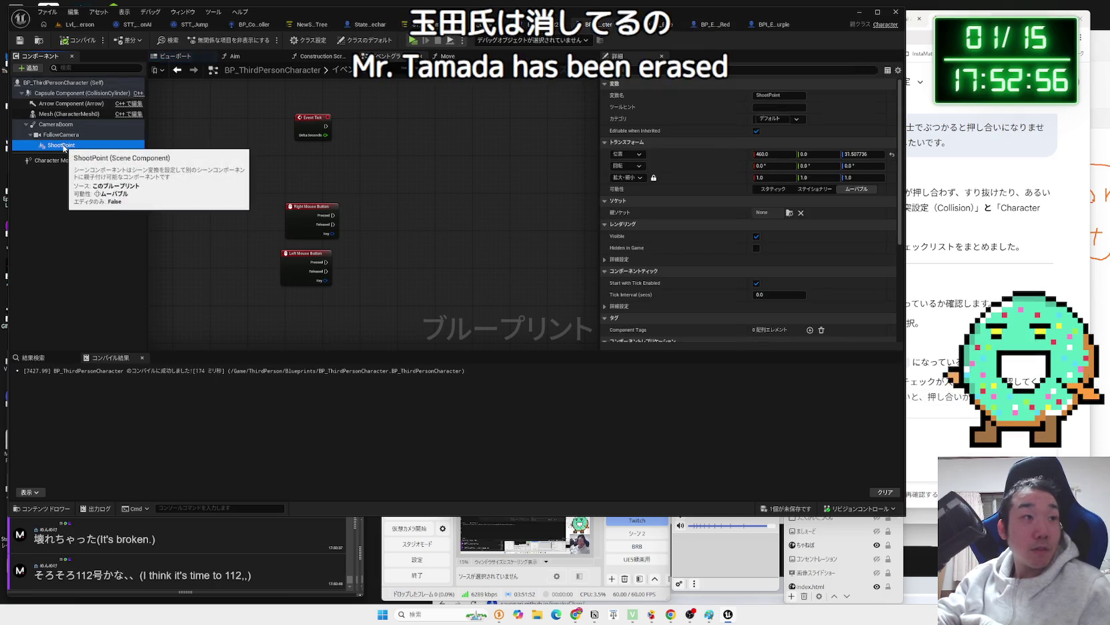
{"action": "key", "text": "Delete"}
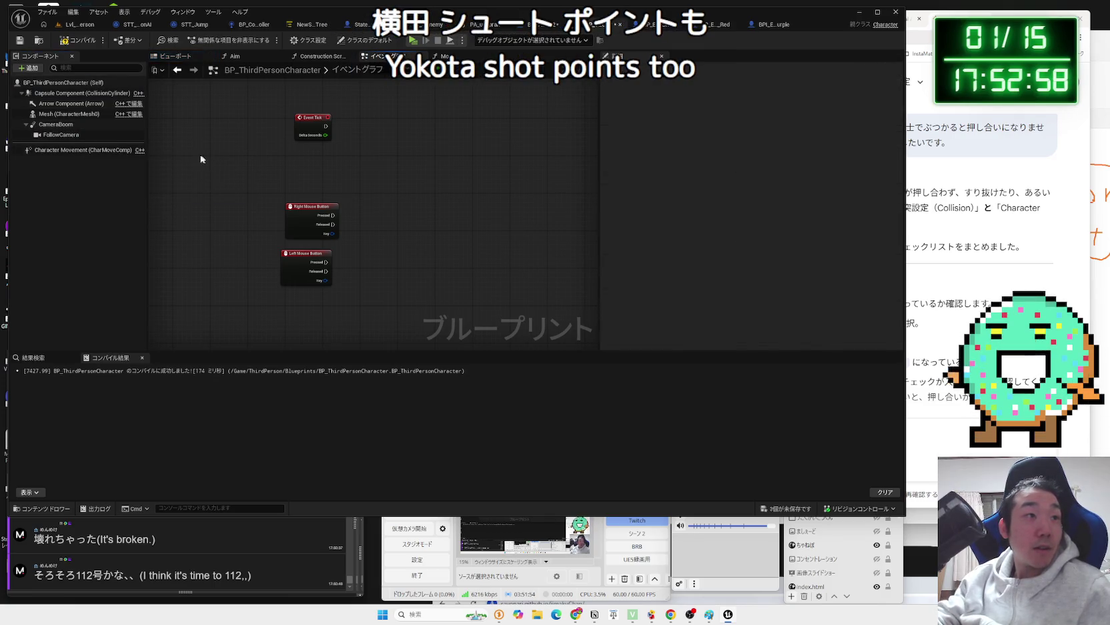
- Open BP_ThirdPersonCharacter_Robot2 from BPI_Projectile's delete-references list
{"action": "left_click", "coordinate": [60, 24]}
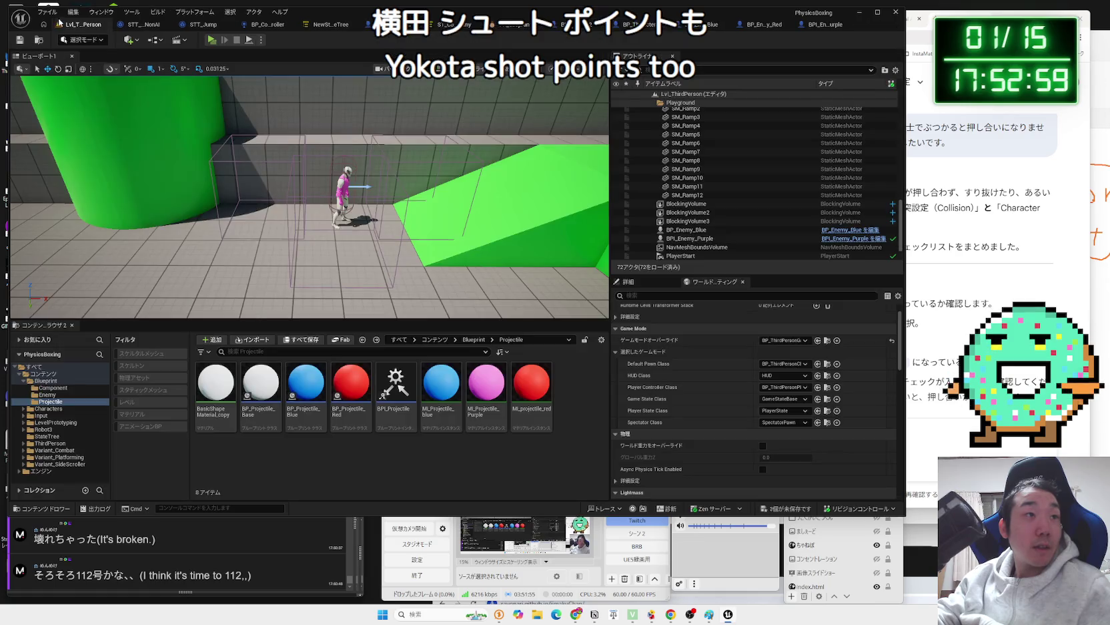
{"action": "right_click", "coordinate": [398, 422]}
{"action": "left_click", "coordinate": [438, 228]}
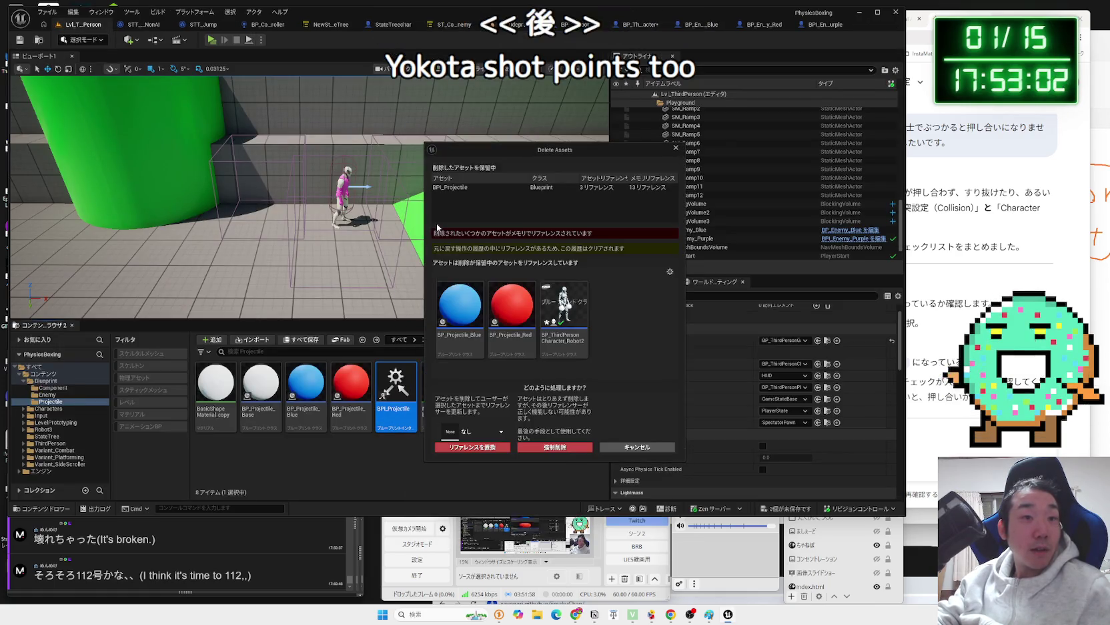
{"action": "double_click", "coordinate": [579, 308]}
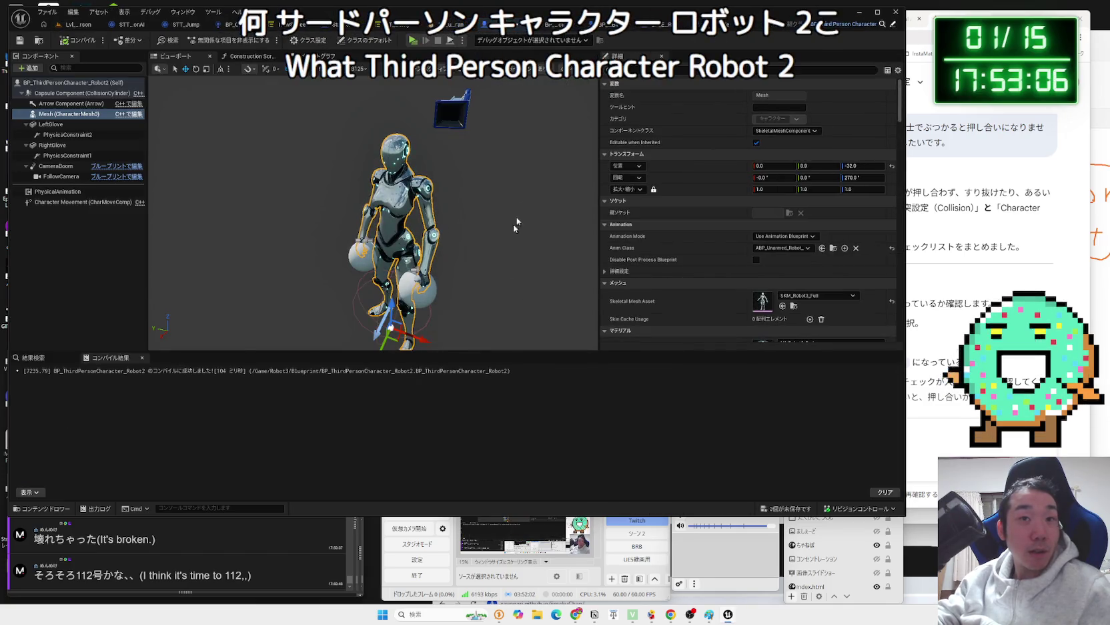
- Check Robot2's class settings and construction script, compile it, and show its class defaults
{"action": "left_click", "coordinate": [314, 56]}
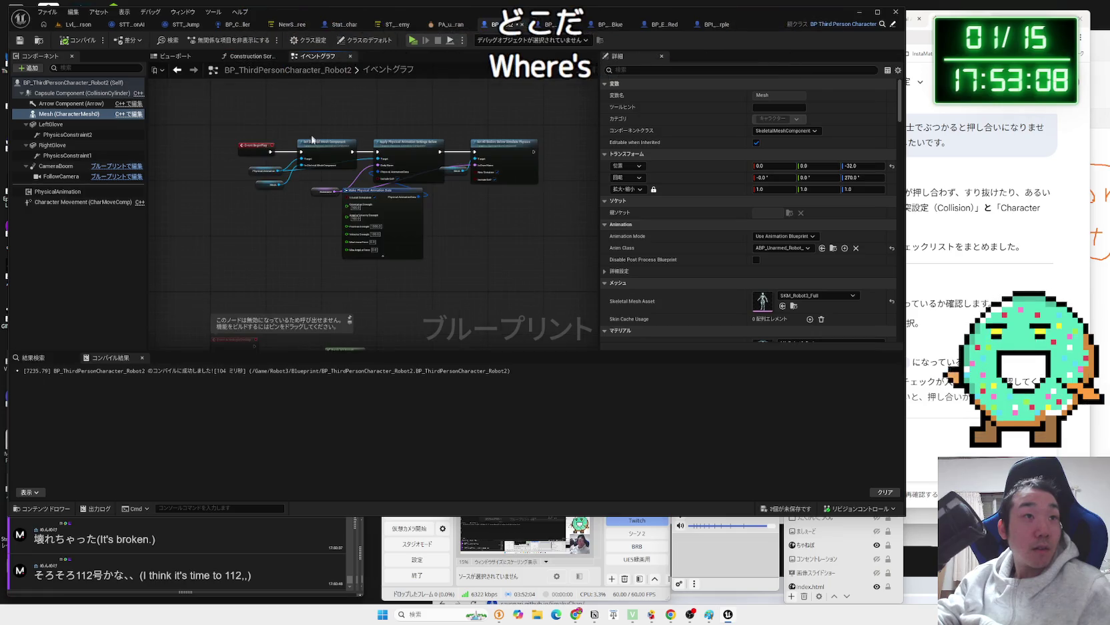
{"action": "left_click", "coordinate": [303, 40]}
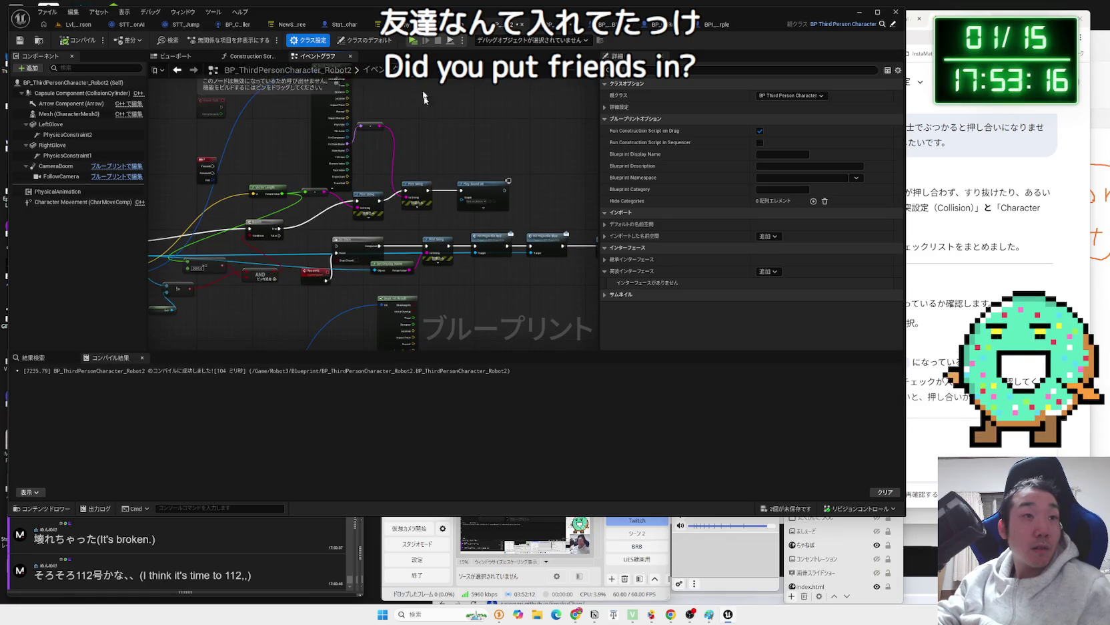
{"action": "left_click", "coordinate": [252, 57]}
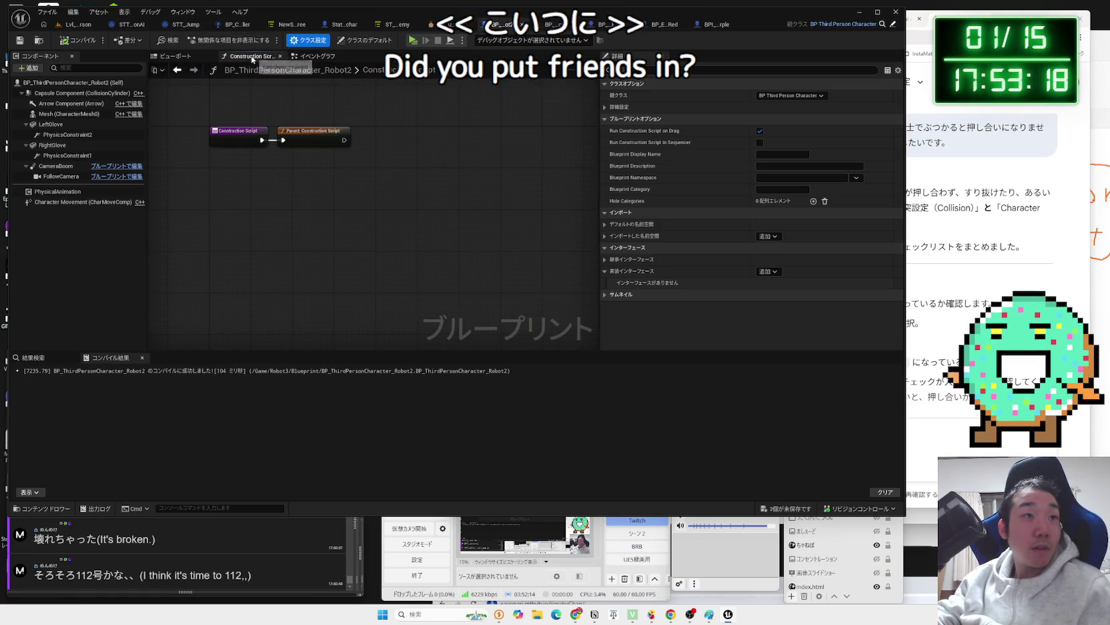
{"action": "left_click", "coordinate": [314, 56]}
{"action": "left_click", "coordinate": [78, 40]}
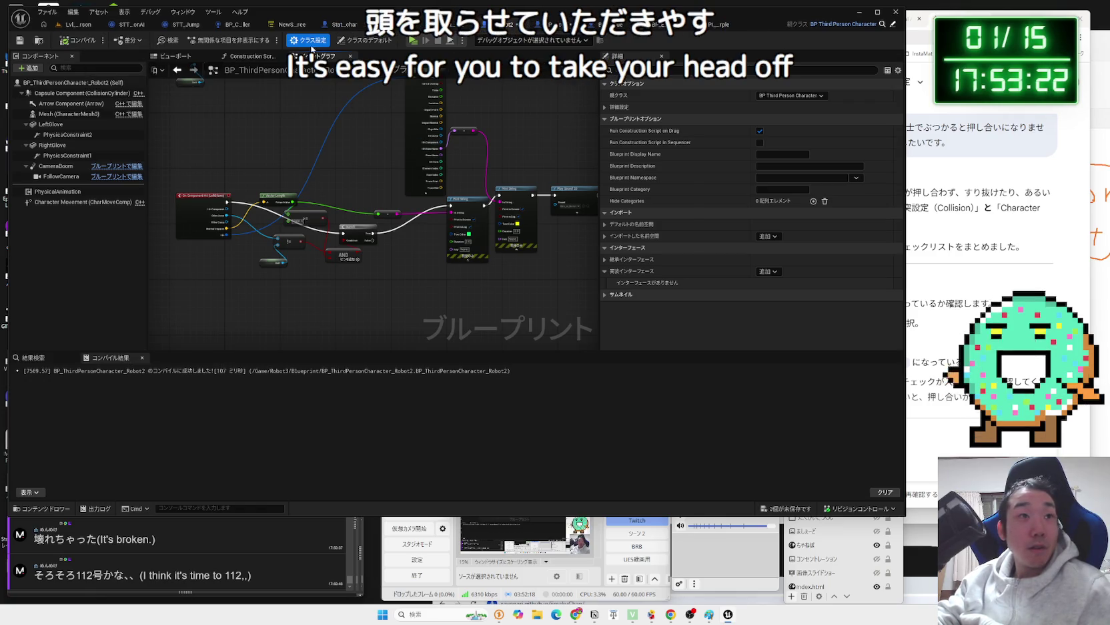
{"action": "left_click", "coordinate": [364, 40]}
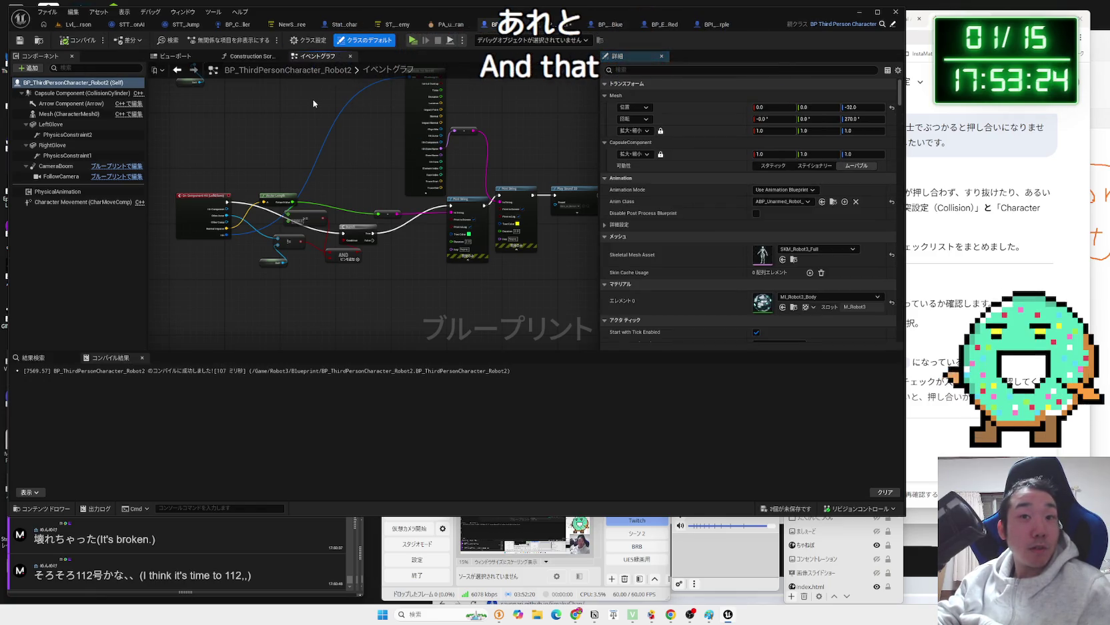
- Zoom through the Robot2 event graph to review its nodes, including the disabled ones
{"action": "scroll", "coordinate": [371, 232], "scroll_direction": "up", "scroll_amount": 3}
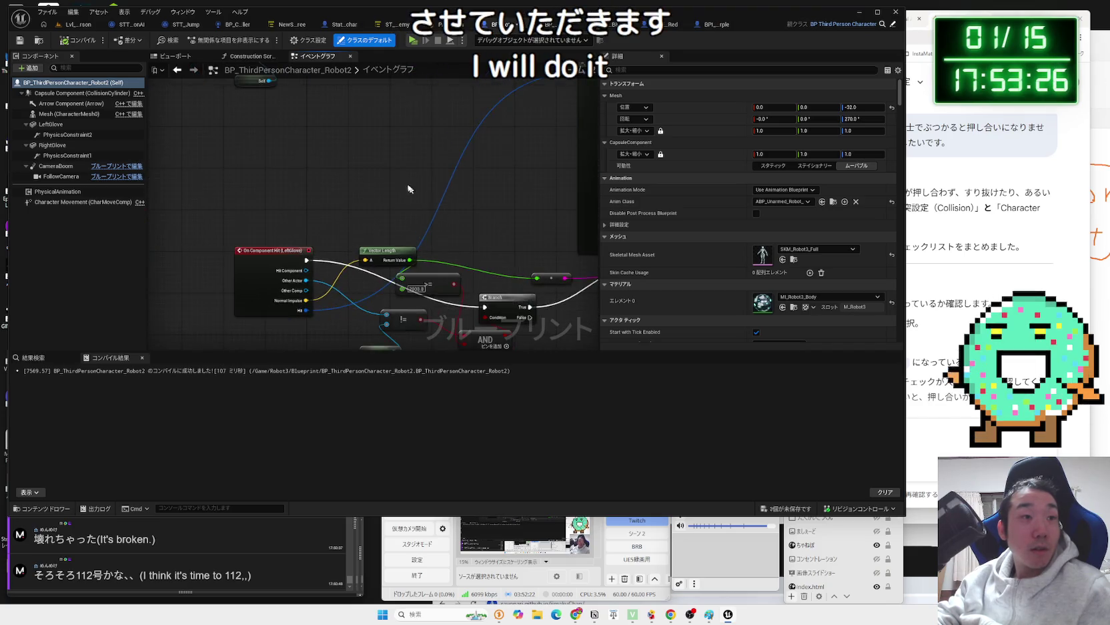
{"action": "scroll", "coordinate": [367, 293], "scroll_direction": "down", "scroll_amount": 3}
{"action": "scroll", "coordinate": [275, 278], "scroll_direction": "up", "scroll_amount": 3}
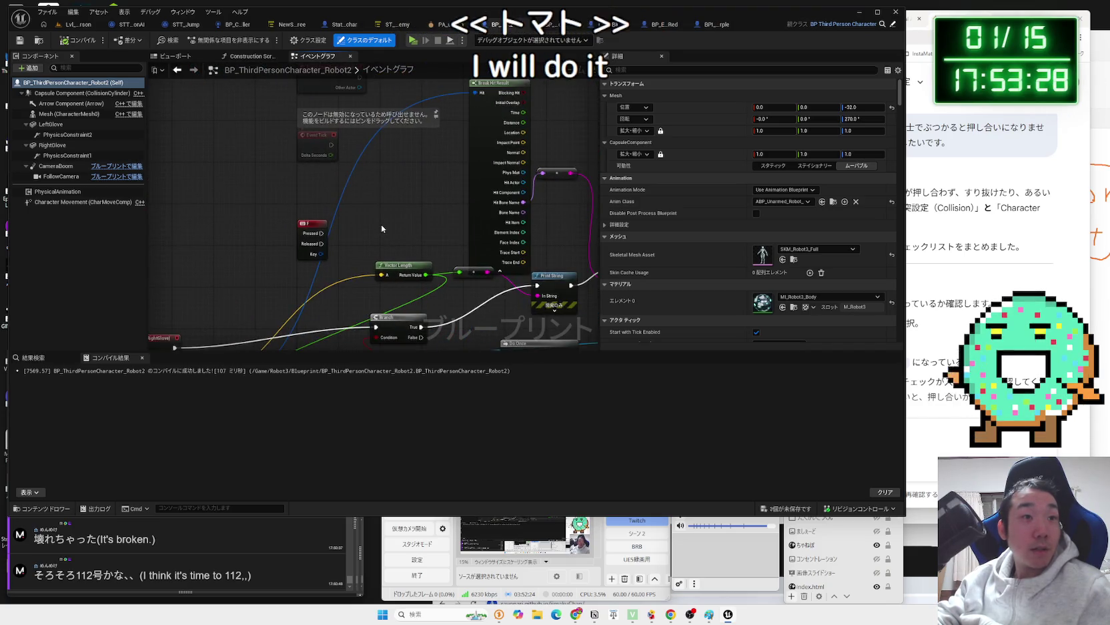
{"action": "left_click", "coordinate": [275, 279]}
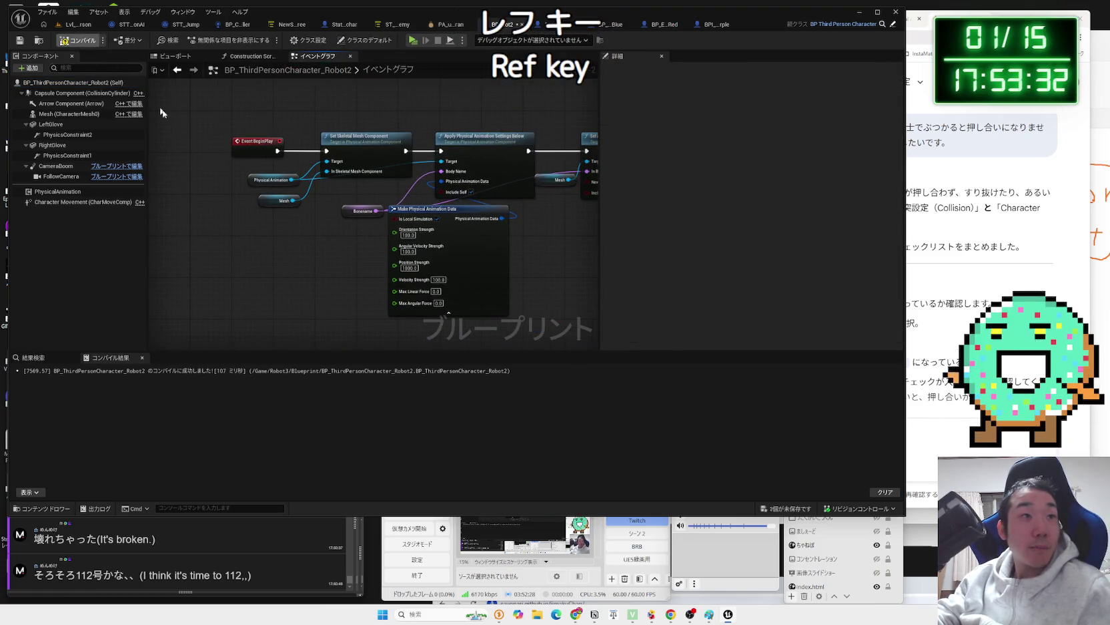
{"action": "scroll", "coordinate": [258, 281], "scroll_direction": "down", "scroll_amount": 4}
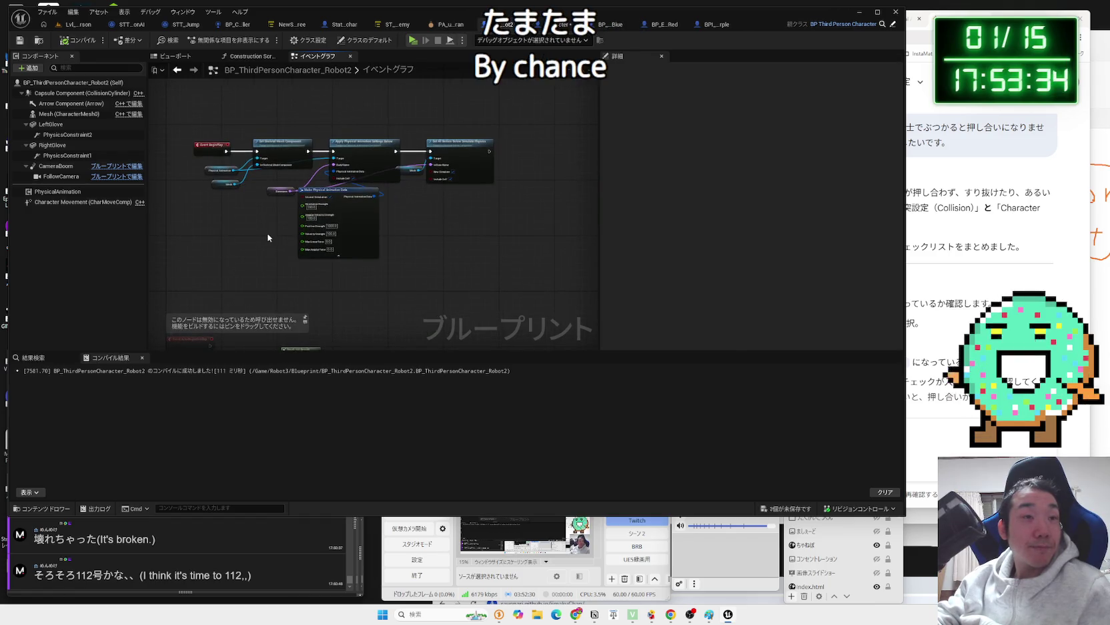
{"action": "scroll", "coordinate": [269, 253], "scroll_direction": "down", "scroll_amount": 2}
{"action": "scroll", "coordinate": [313, 212], "scroll_direction": "up", "scroll_amount": 5}
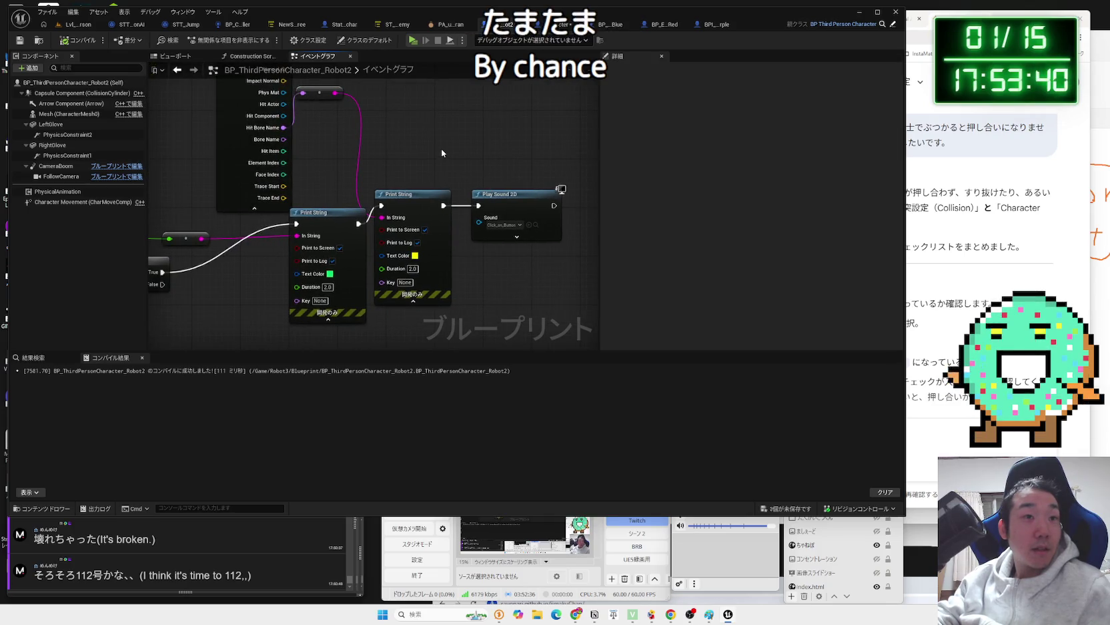
{"action": "scroll", "coordinate": [461, 179], "scroll_direction": "down", "scroll_amount": 3}
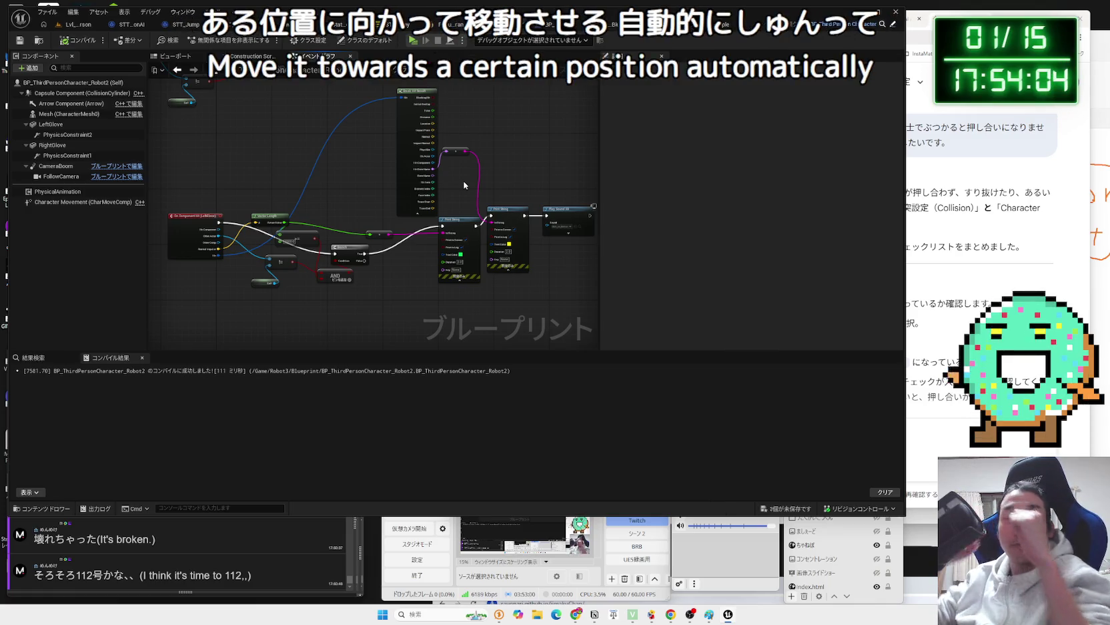
{"action": "scroll", "coordinate": [357, 315], "scroll_direction": "down", "scroll_amount": 3}
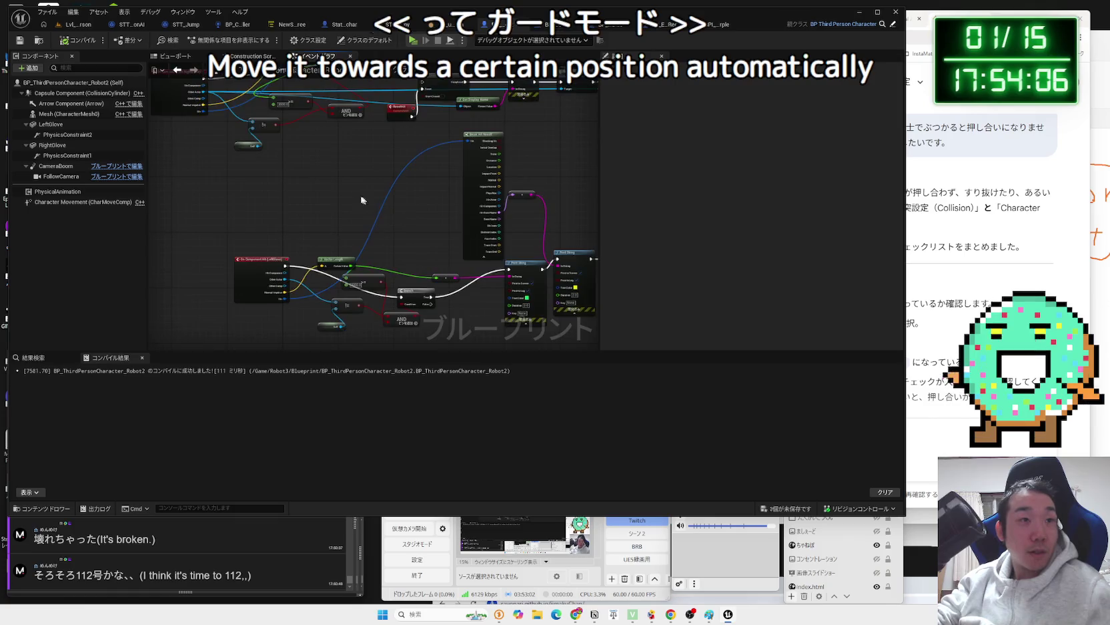
{"action": "scroll", "coordinate": [357, 315], "scroll_direction": "down", "scroll_amount": 10}
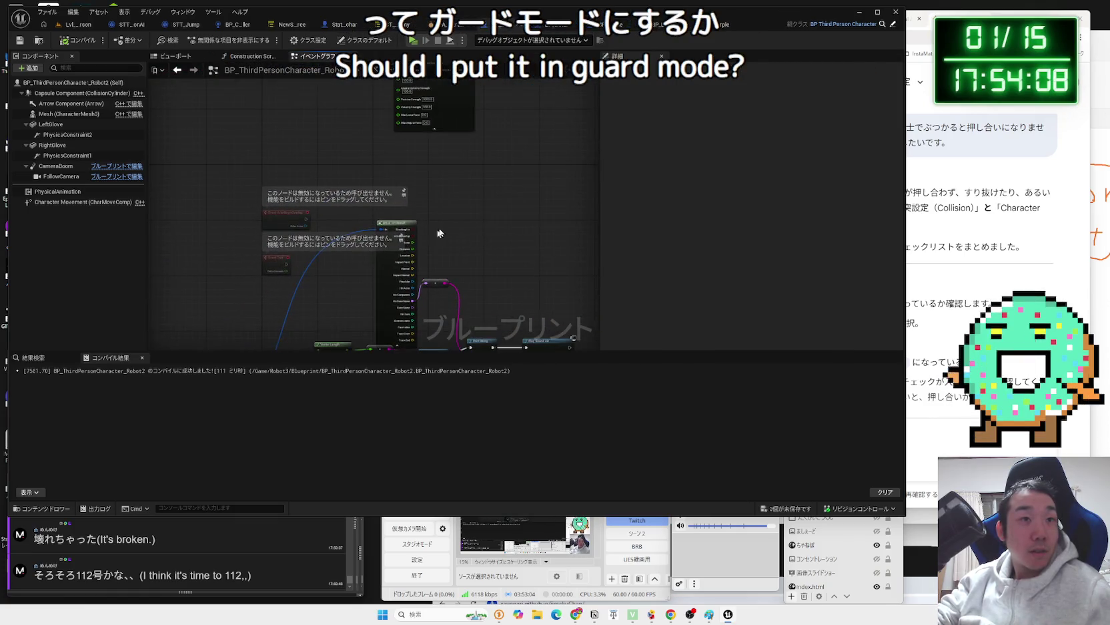
- Attempt to delete BPI_Projectile, cancel, and save the unsaved asset
{"action": "left_click", "coordinate": [78, 24]}
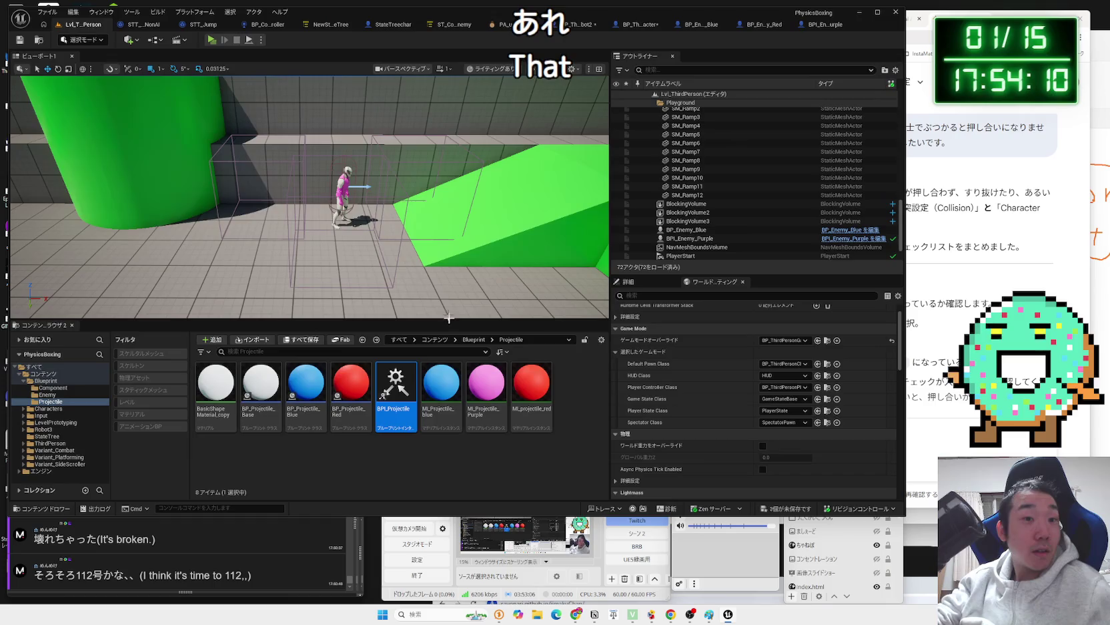
{"action": "right_click", "coordinate": [404, 390]}
{"action": "left_click", "coordinate": [430, 218]}
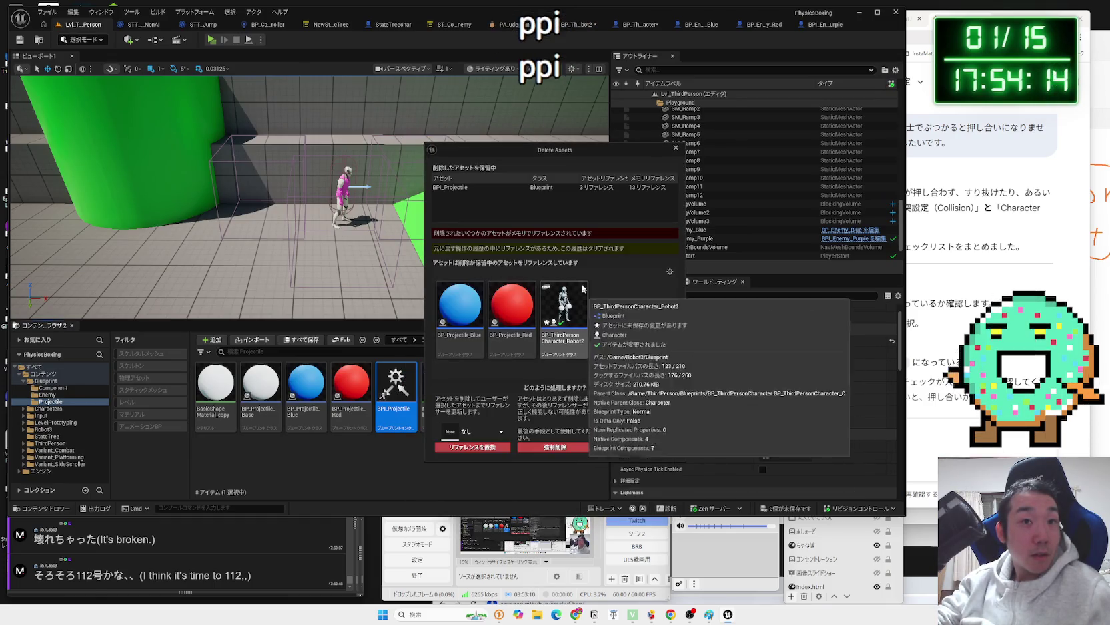
{"action": "left_click", "coordinate": [620, 448]}
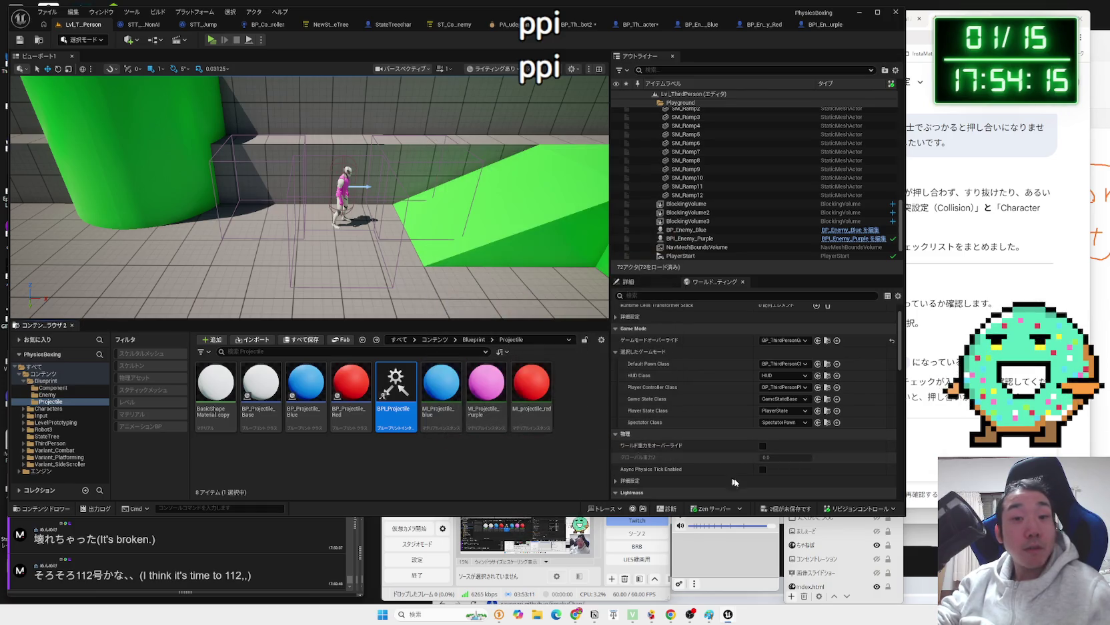
{"action": "left_click", "coordinate": [792, 511]}
{"action": "left_click", "coordinate": [614, 391]}
- Retry deleting BPI_Projectile and cancel, then view BPI_Enemy_Purple and BP_Enemy_Blue
{"action": "right_click", "coordinate": [397, 388]}
{"action": "mouse_move", "coordinate": [434, 228]}
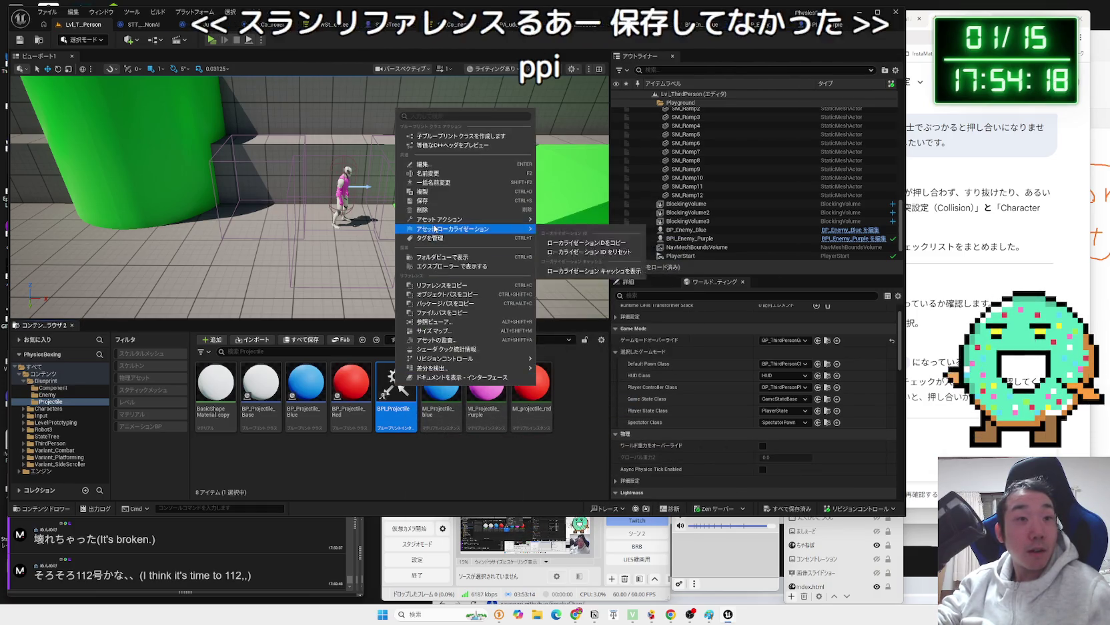
{"action": "left_click", "coordinate": [423, 210]}
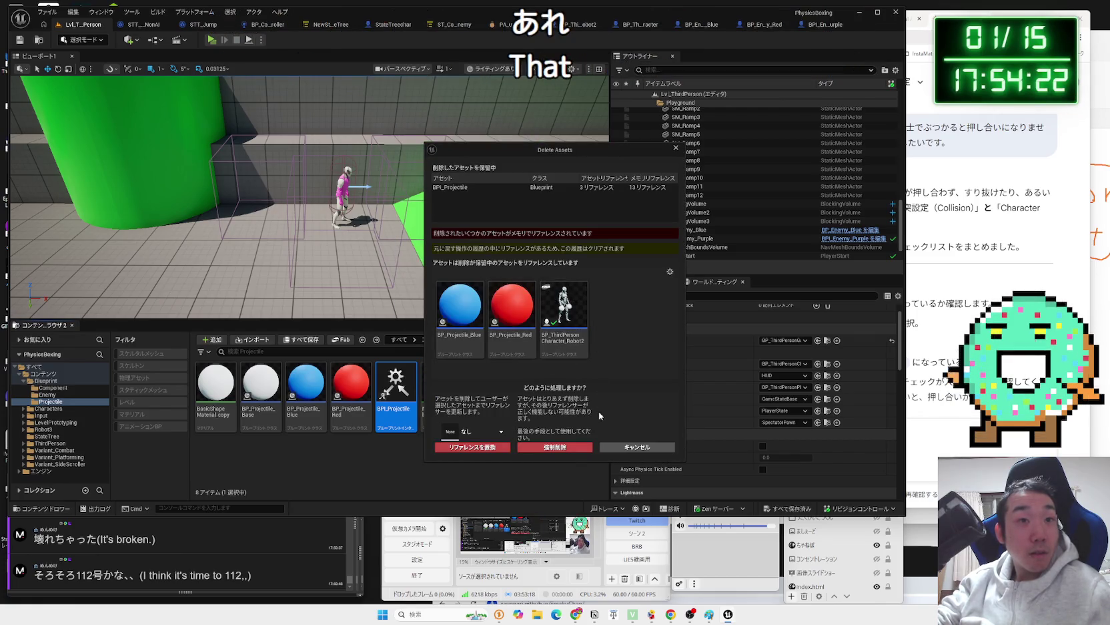
{"action": "left_click", "coordinate": [629, 450]}
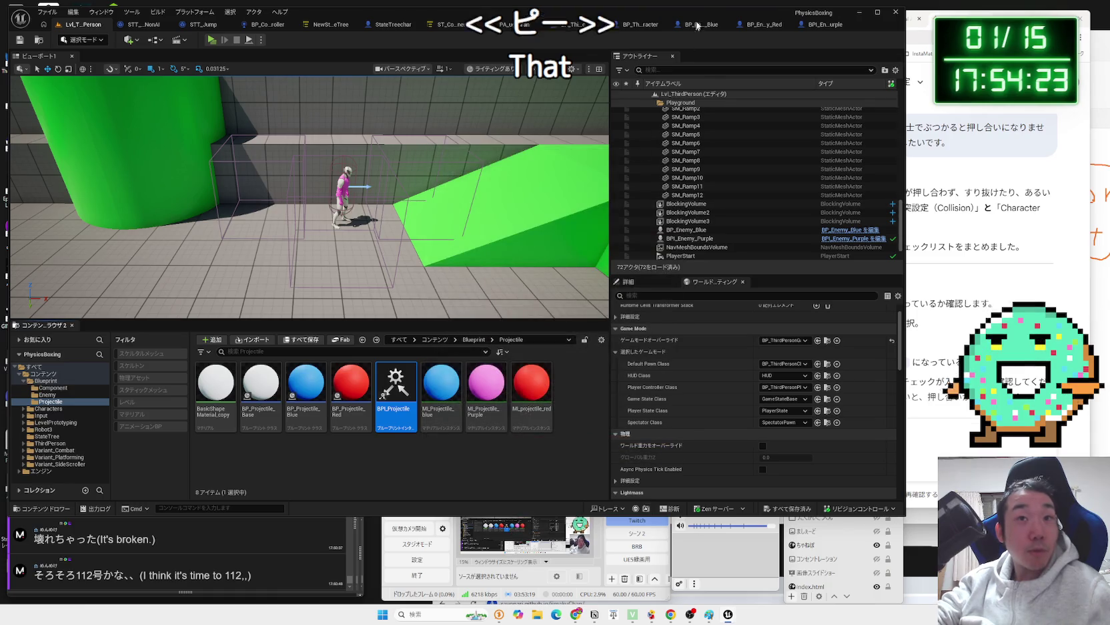
{"action": "left_click", "coordinate": [812, 26]}
{"action": "left_click", "coordinate": [621, 28]}
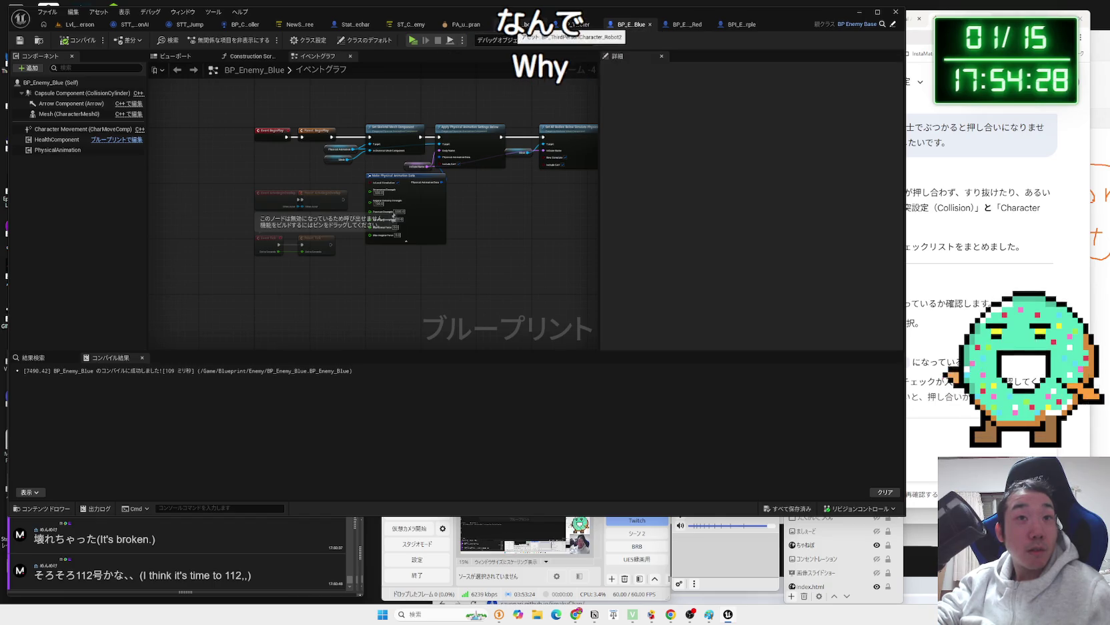
- Review Robot2's Inherited Interfaces list in Class Settings, then return to the level editor
{"action": "left_click", "coordinate": [524, 26]}
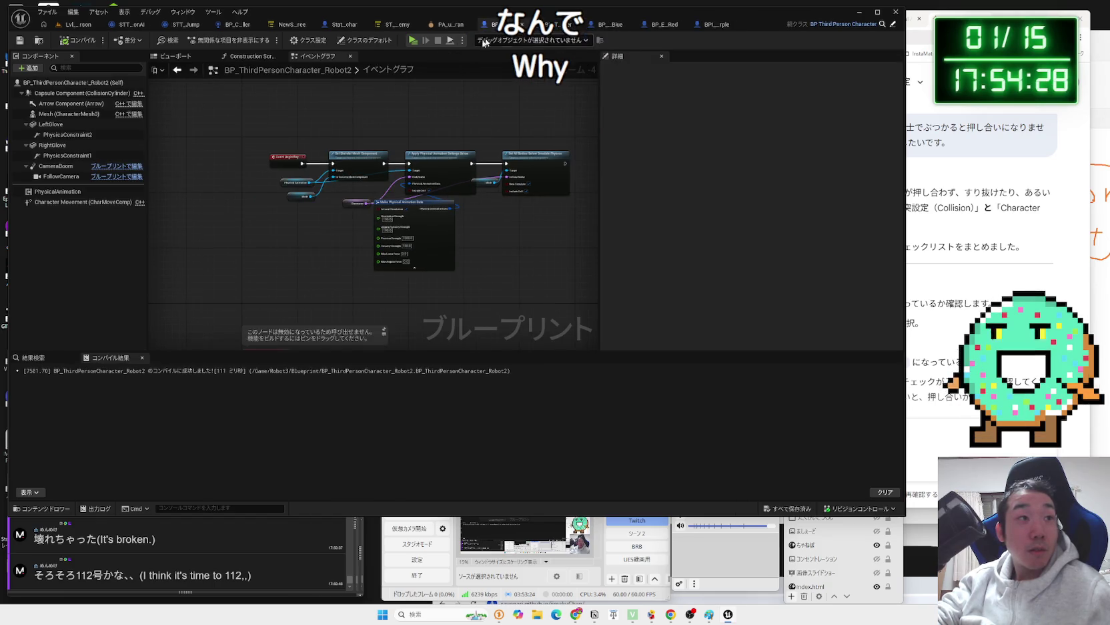
{"action": "left_click", "coordinate": [326, 41]}
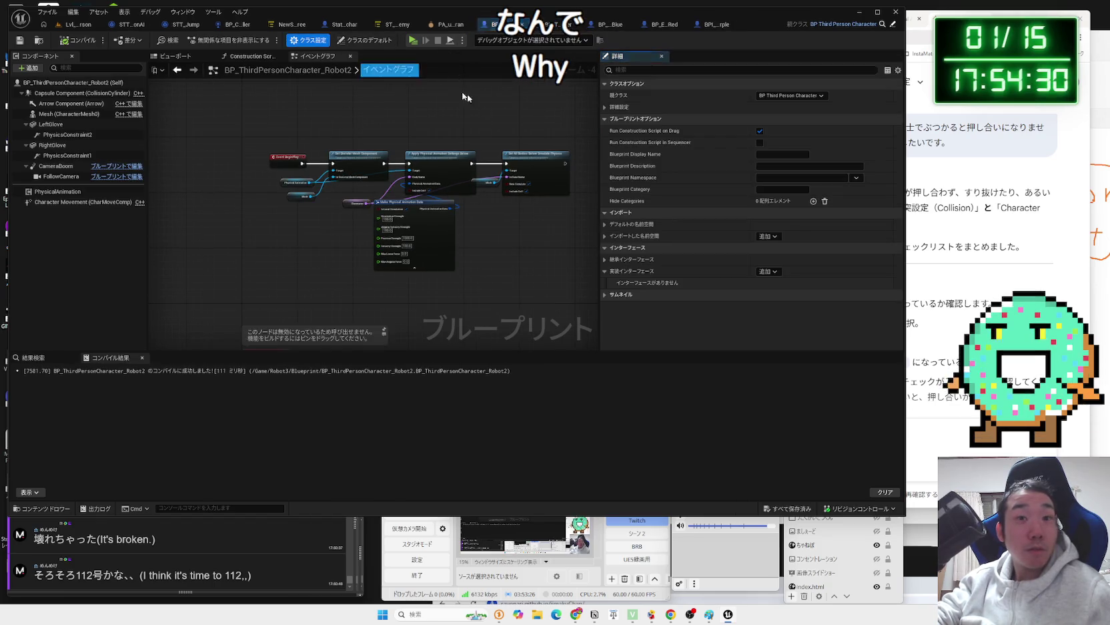
{"action": "left_click", "coordinate": [606, 260]}
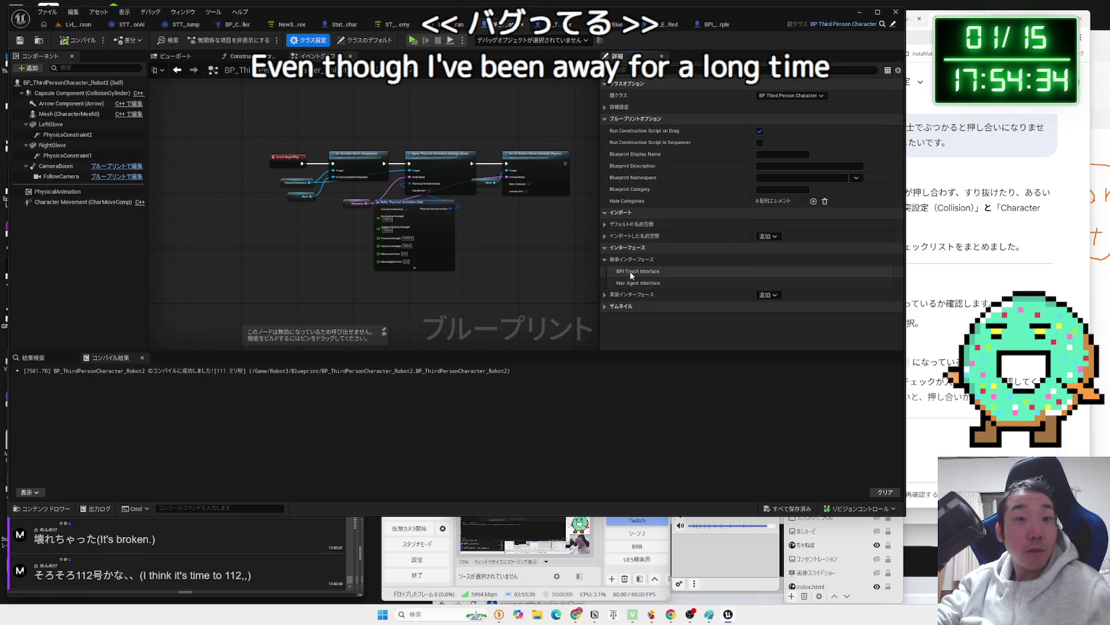
{"action": "left_click", "coordinate": [606, 260]}
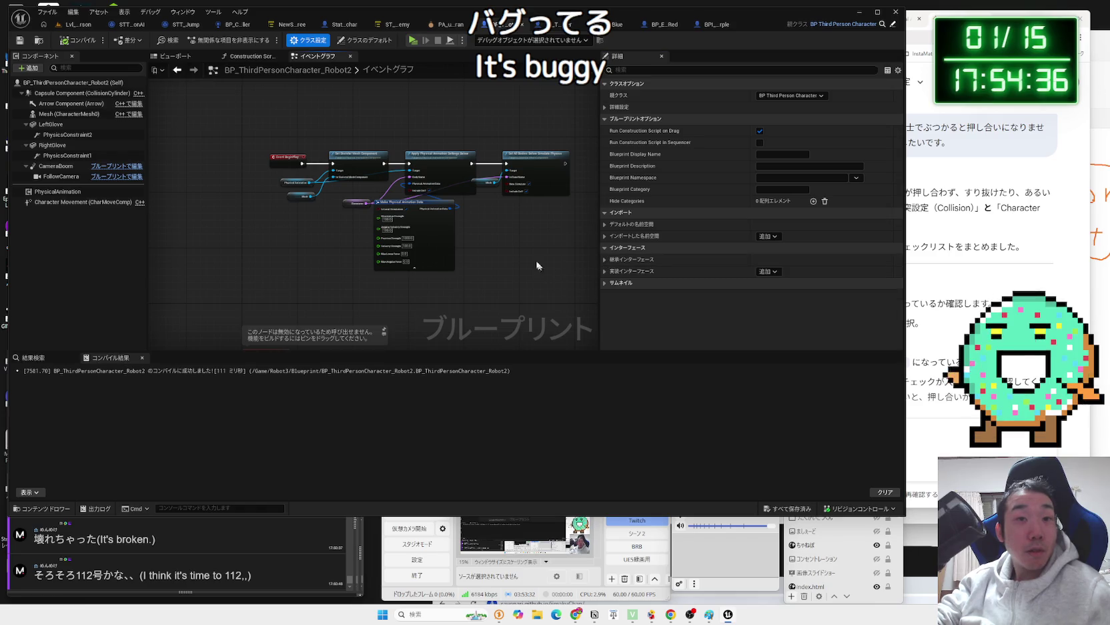
{"action": "left_click_drag", "start_coordinate": [453, 314], "coordinate": [397, 98]}
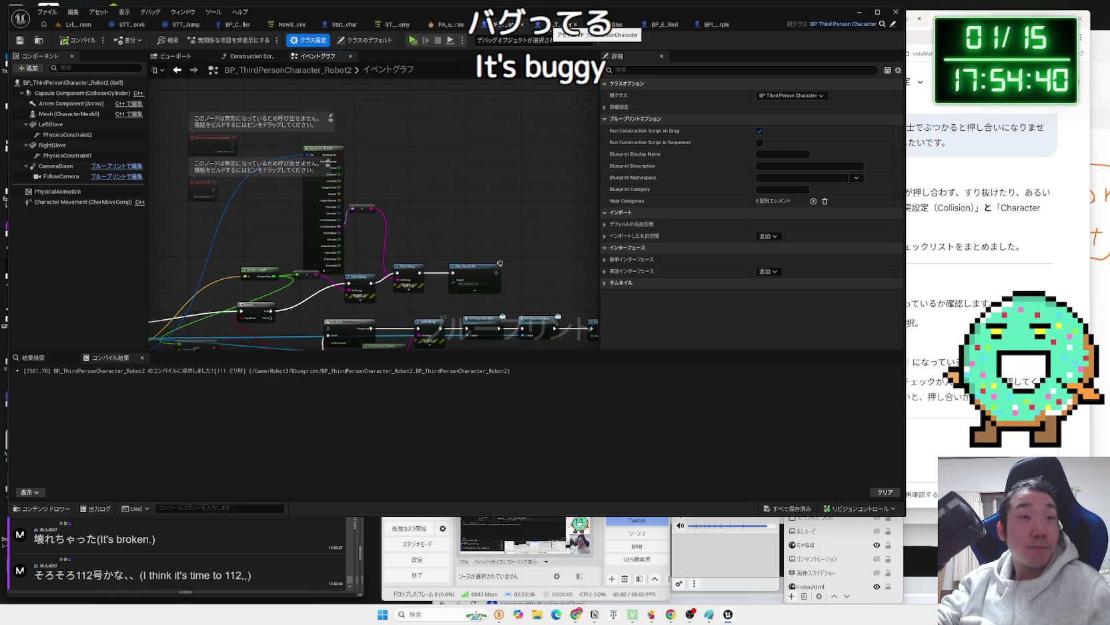
{"action": "left_click", "coordinate": [77, 25]}
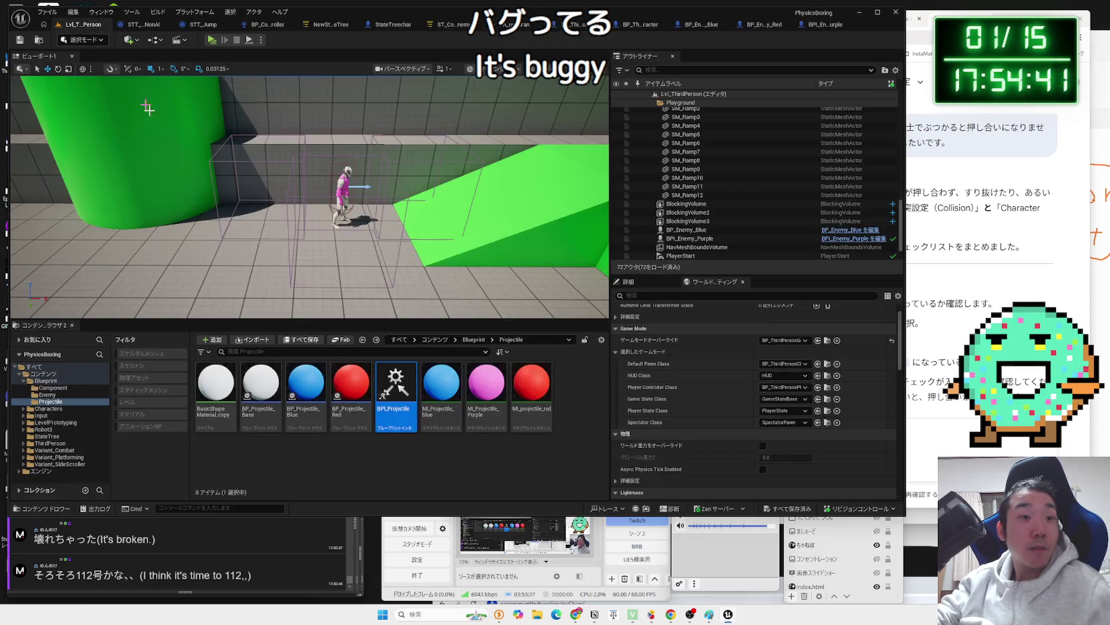
- View BPI_Projectile's references in the Reference Viewer, then close it
{"action": "right_click", "coordinate": [377, 387]}
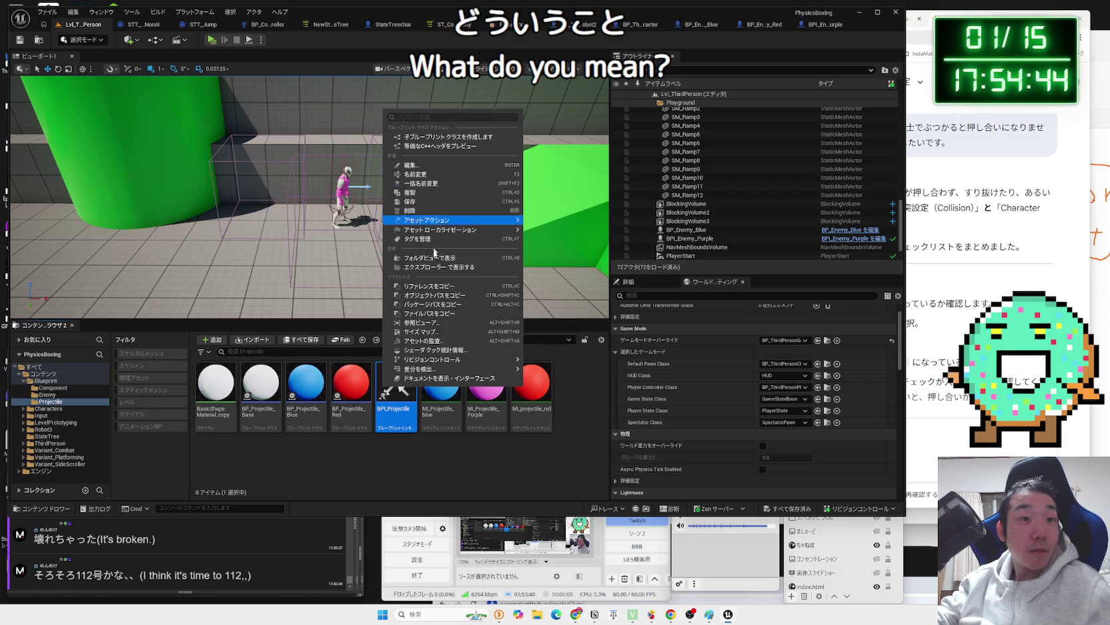
{"action": "left_click", "coordinate": [433, 322]}
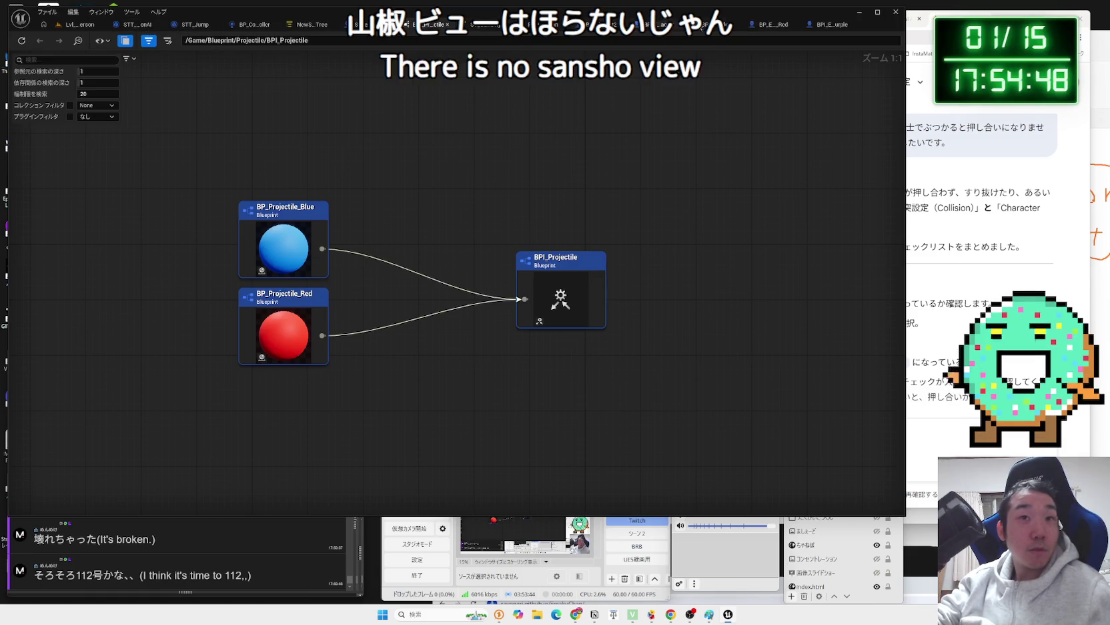
{"action": "left_click", "coordinate": [447, 24]}
{"action": "left_click", "coordinate": [81, 24]}
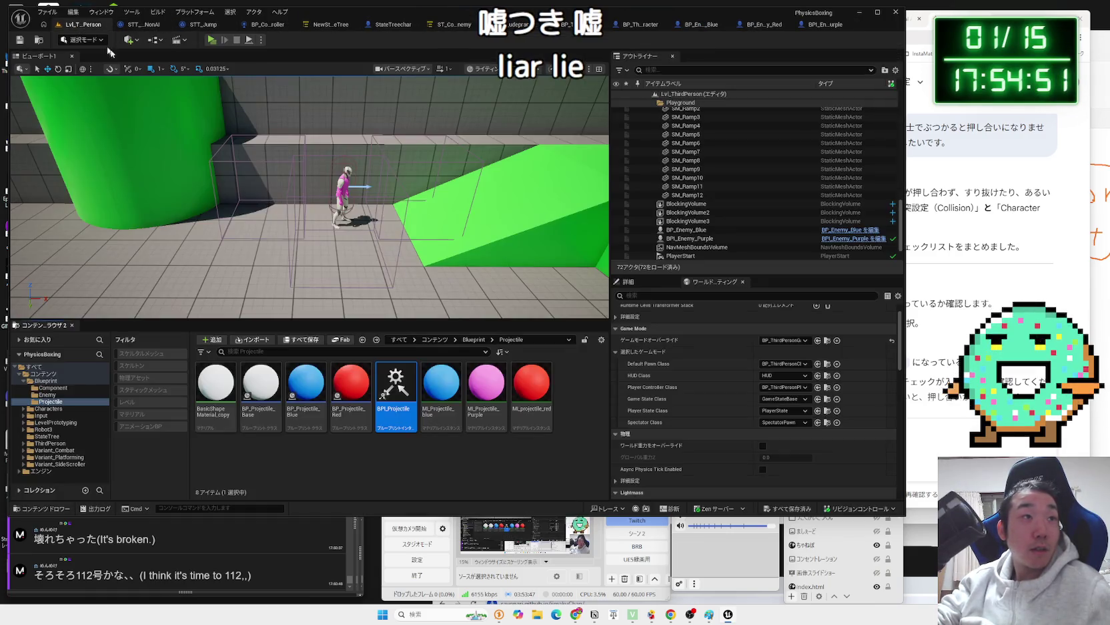
- Force-delete BP_Projectile_Red and BP_Projectile_Blue and save the changes
{"action": "right_click", "coordinate": [342, 399]}
{"action": "left_click", "coordinate": [383, 220]}
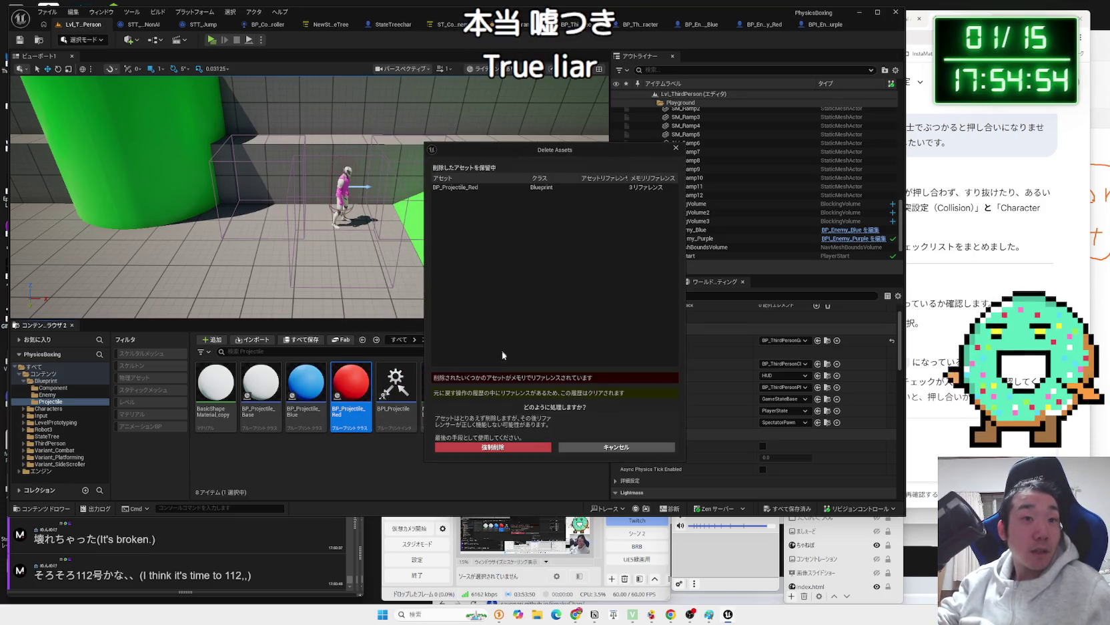
{"action": "left_click", "coordinate": [528, 447]}
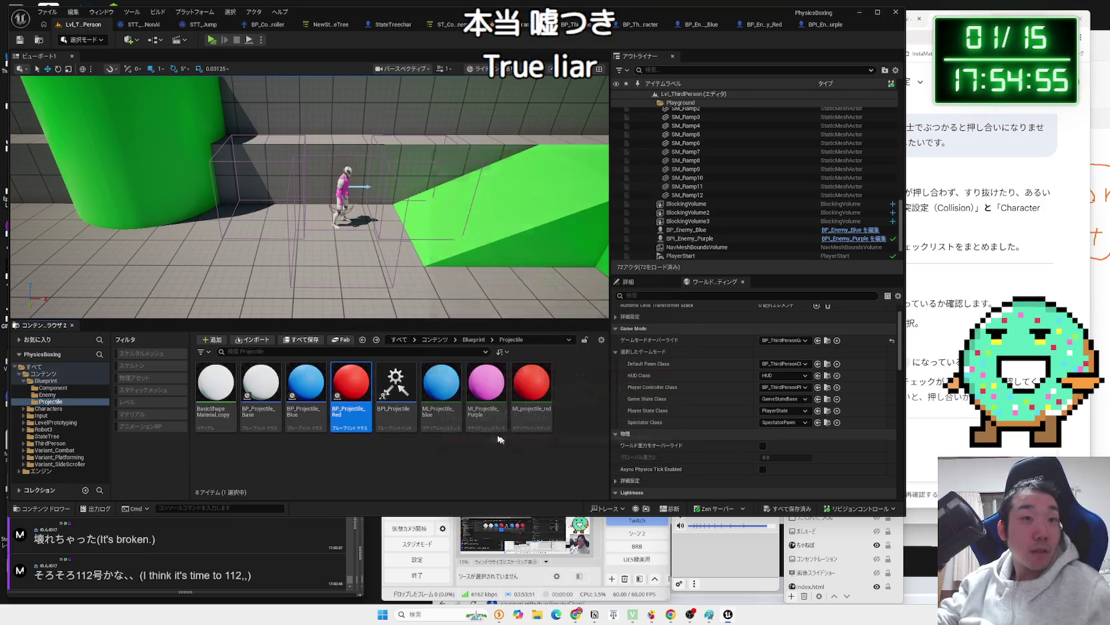
{"action": "right_click", "coordinate": [308, 394]}
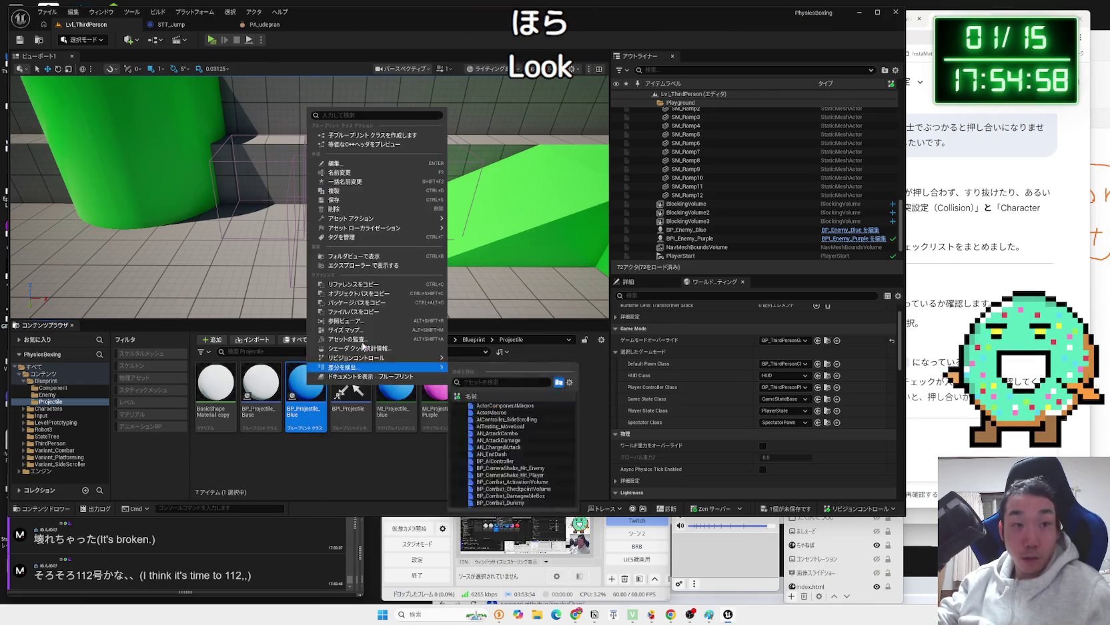
{"action": "mouse_move", "coordinate": [374, 226]}
{"action": "left_click", "coordinate": [334, 208]}
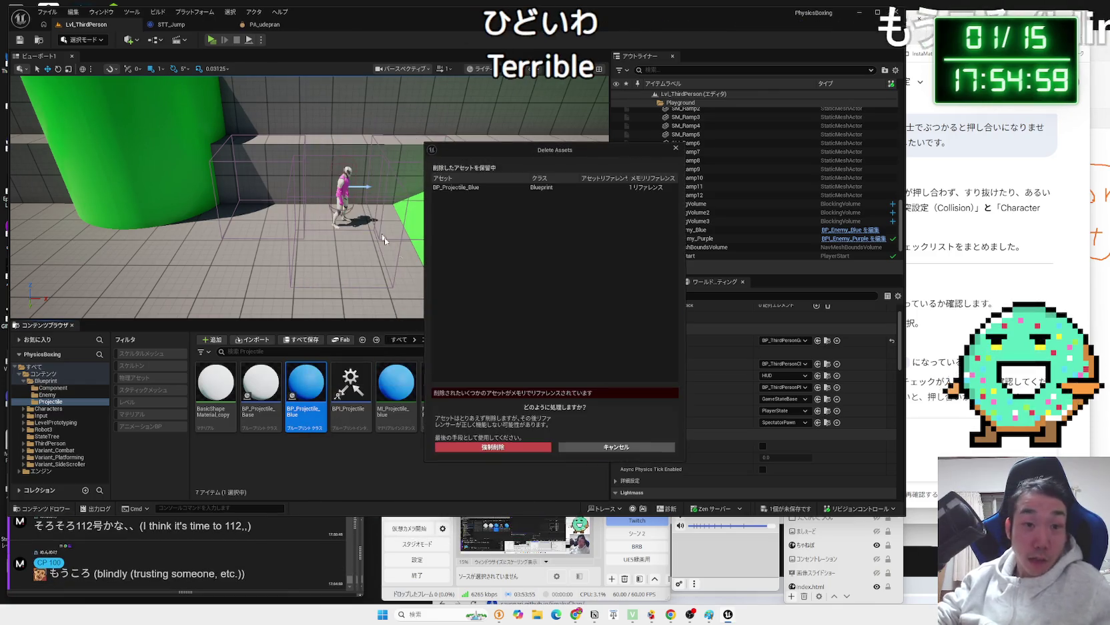
{"action": "left_click", "coordinate": [512, 448]}
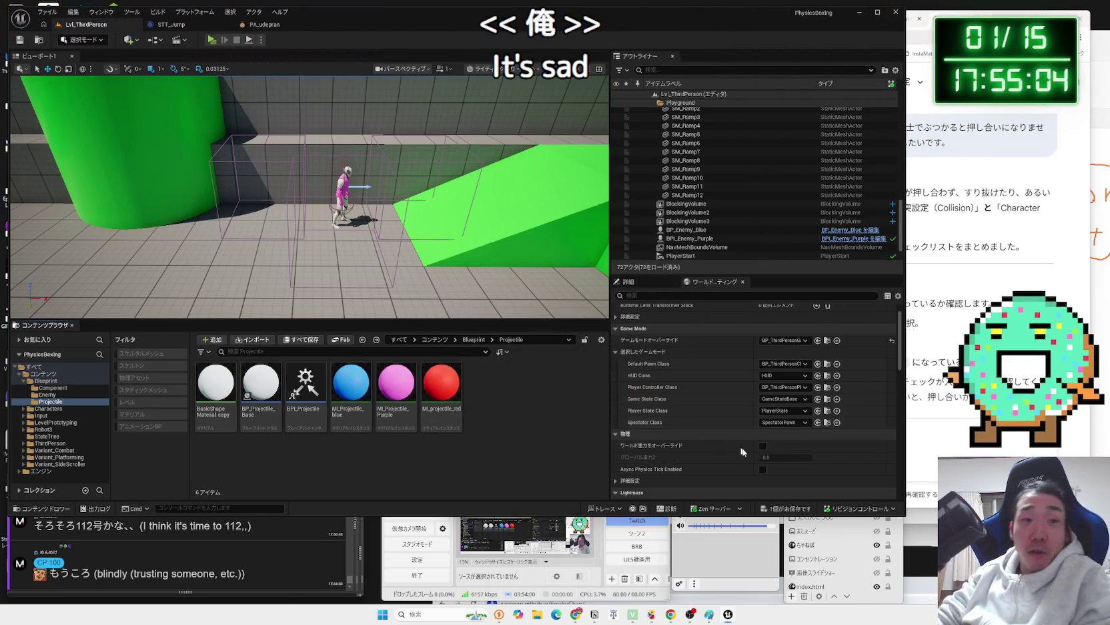
{"action": "left_click", "coordinate": [787, 510]}
{"action": "left_click", "coordinate": [614, 405]}
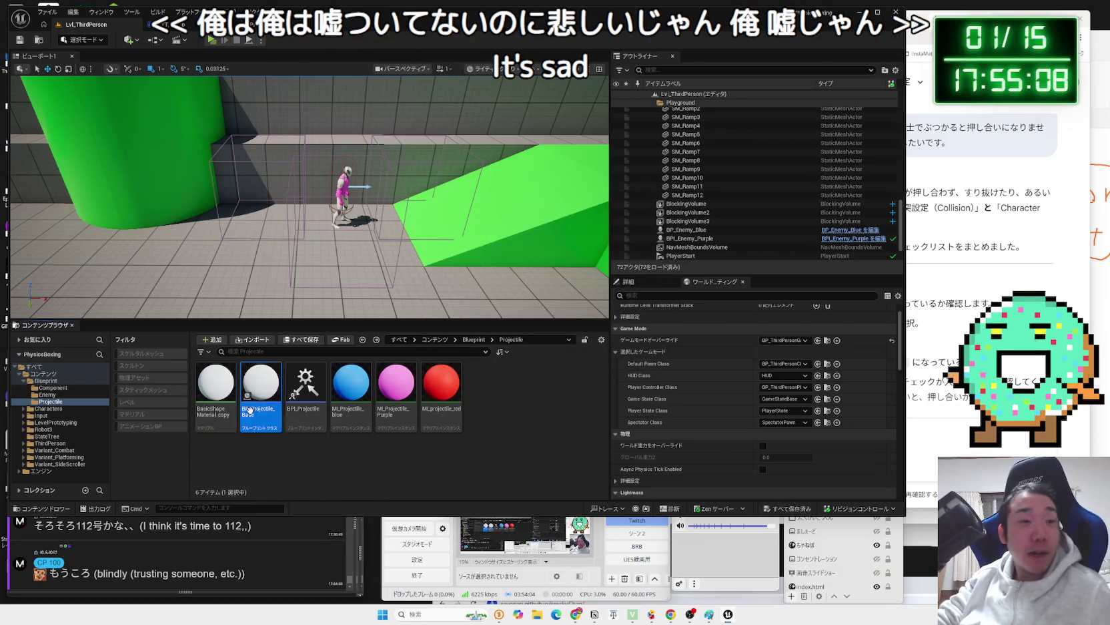
{"action": "left_click", "coordinate": [252, 395], "text": "ctrl"}
{"action": "left_click", "coordinate": [307, 387], "text": "ctrl"}
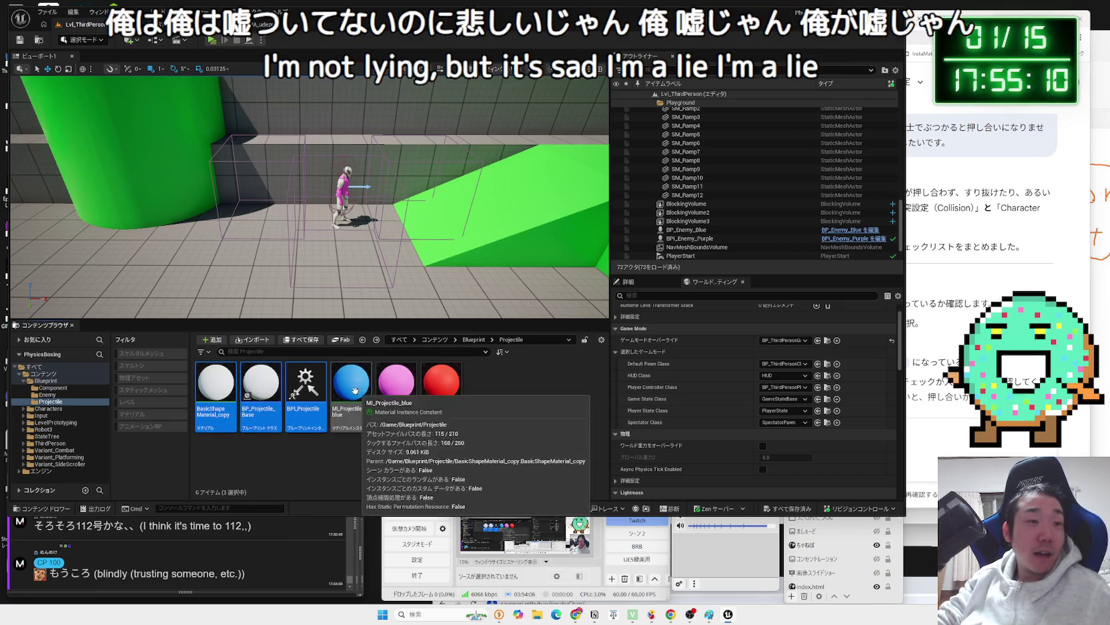
{"action": "right_click", "coordinate": [314, 390]}
{"action": "left_click", "coordinate": [350, 234]}
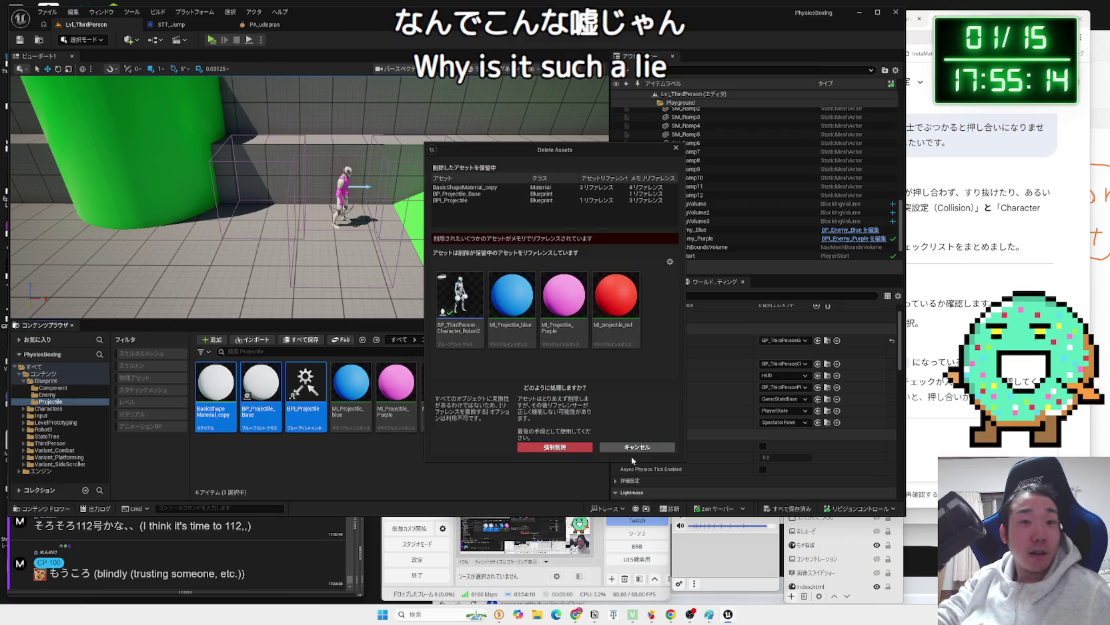
{"action": "left_click", "coordinate": [634, 447]}
{"action": "left_click", "coordinate": [440, 385]}
{"action": "left_click", "coordinate": [409, 404], "text": "ctrl"}
{"action": "left_click", "coordinate": [351, 385], "text": "ctrl"}
{"action": "right_click", "coordinate": [361, 387]}
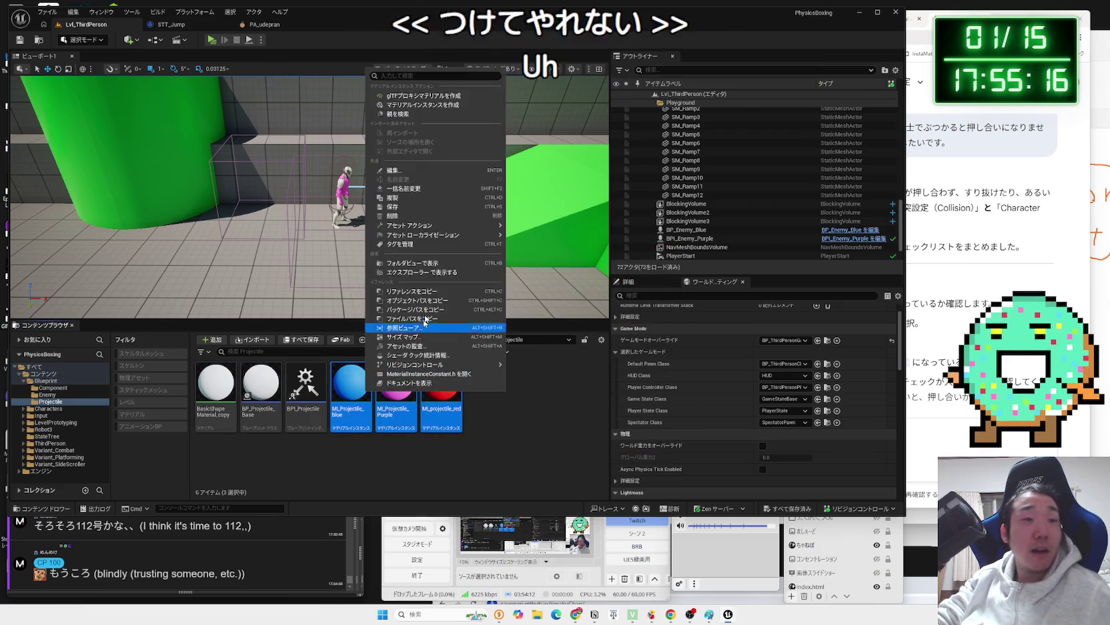
{"action": "left_click", "coordinate": [401, 227]}
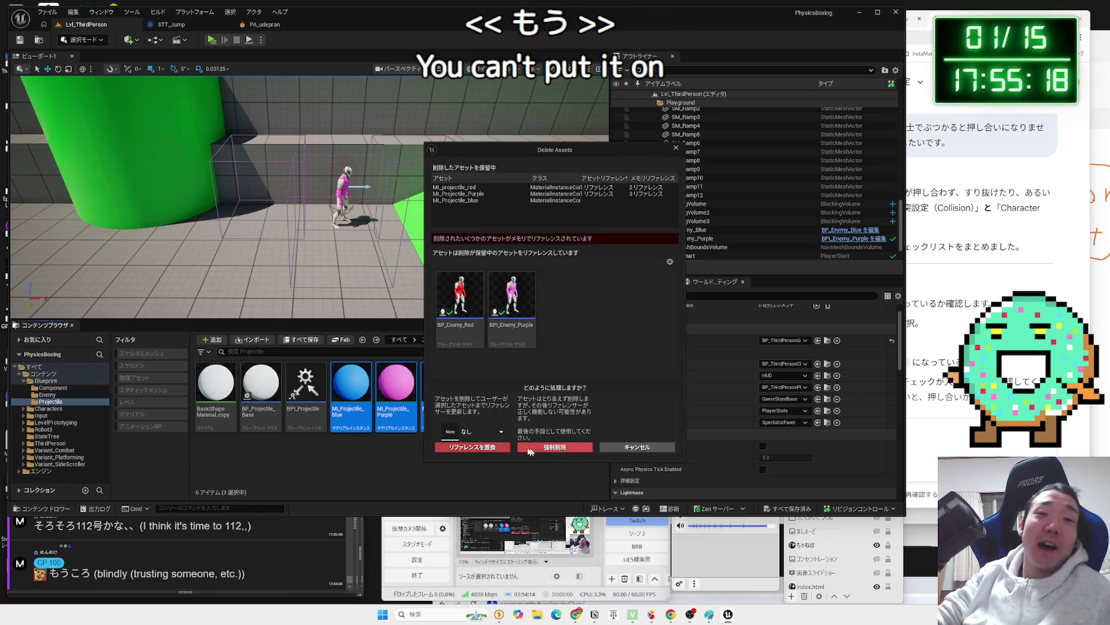
{"action": "left_click", "coordinate": [634, 449]}
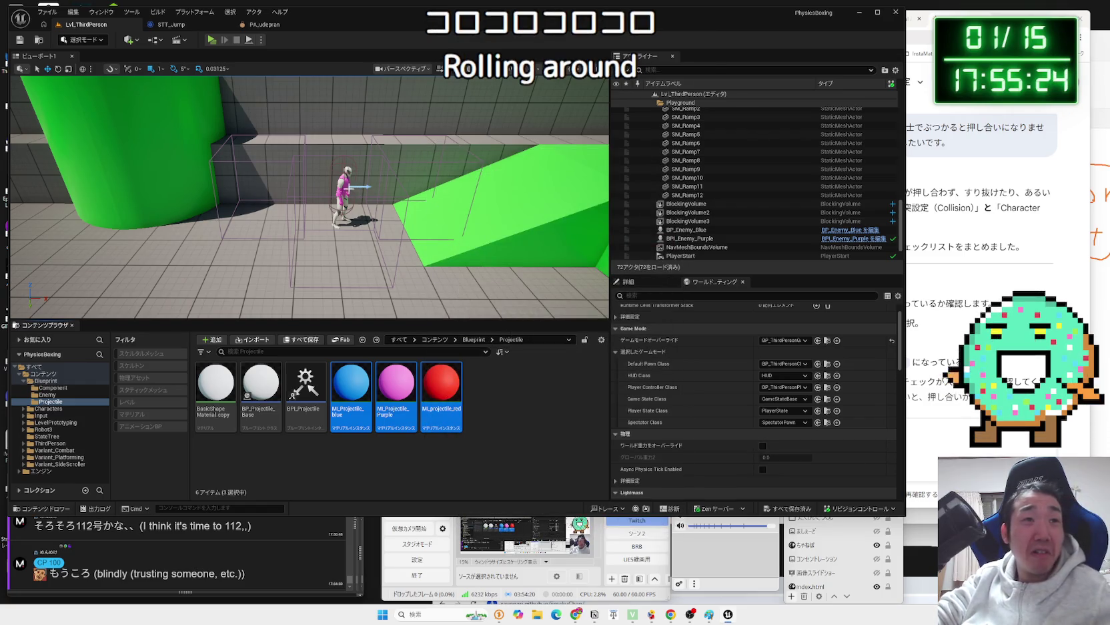
{"action": "left_click", "coordinate": [348, 189]}
- Look over the STT_Jump graph and PA_udepran physics asset, then return to the level
{"action": "left_click_drag", "start_coordinate": [348, 188], "coordinate": [175, 34]}
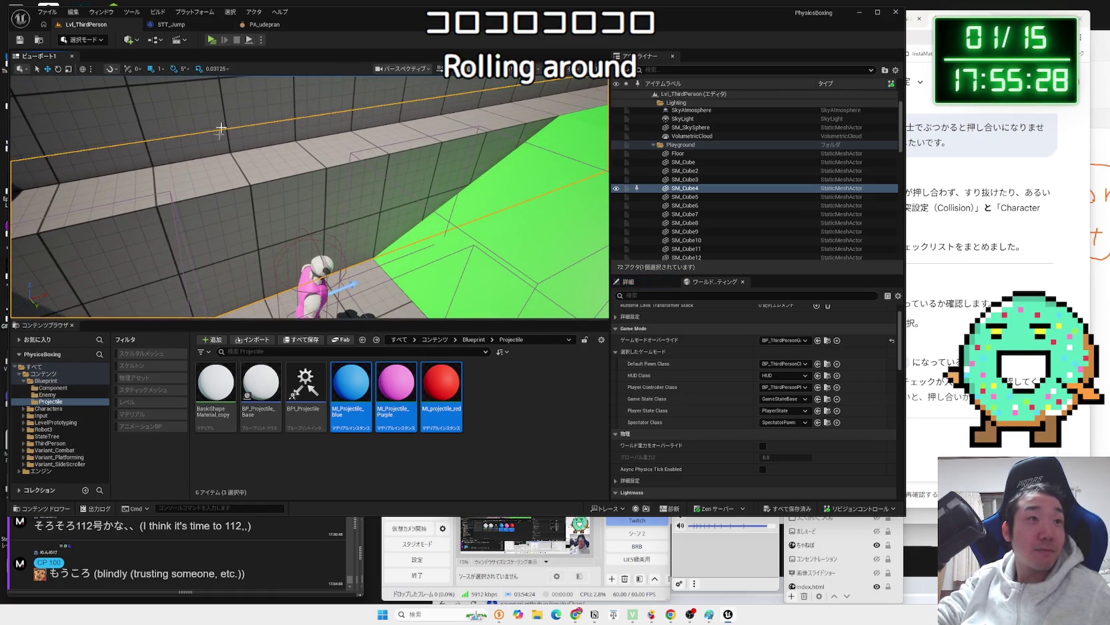
{"action": "left_click", "coordinate": [171, 24]}
{"action": "mouse_move", "coordinate": [394, 19]}
{"action": "left_mouse_down"}
{"action": "mouse_move", "coordinate": [761, 62]}
{"action": "mouse_move", "coordinate": [391, 18]}
{"action": "left_mouse_up"}
{"action": "left_click", "coordinate": [262, 25]}
{"action": "left_click", "coordinate": [185, 30]}
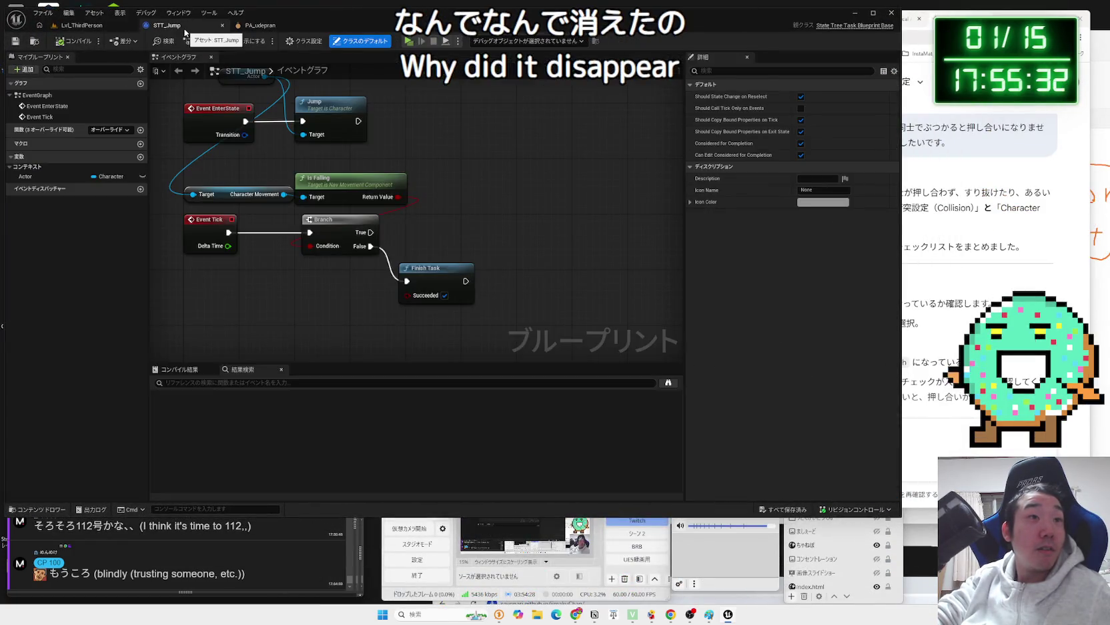
{"action": "left_click", "coordinate": [258, 27]}
{"action": "left_click", "coordinate": [168, 26]}
{"action": "left_click", "coordinate": [87, 27]}
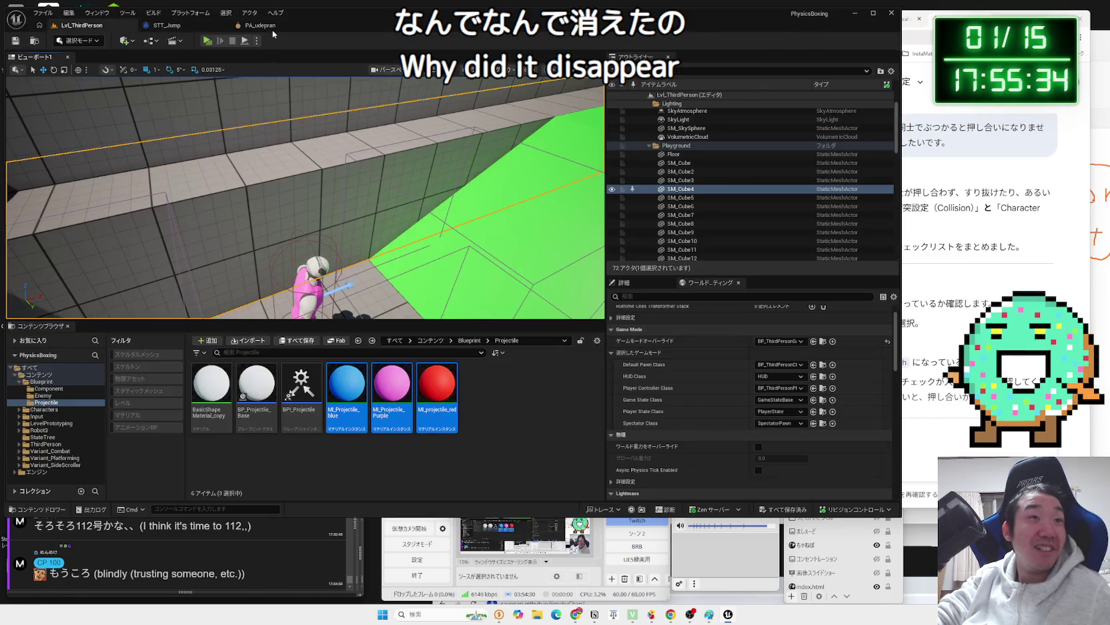
{"action": "left_click", "coordinate": [260, 27]}
{"action": "left_click", "coordinate": [81, 25]}
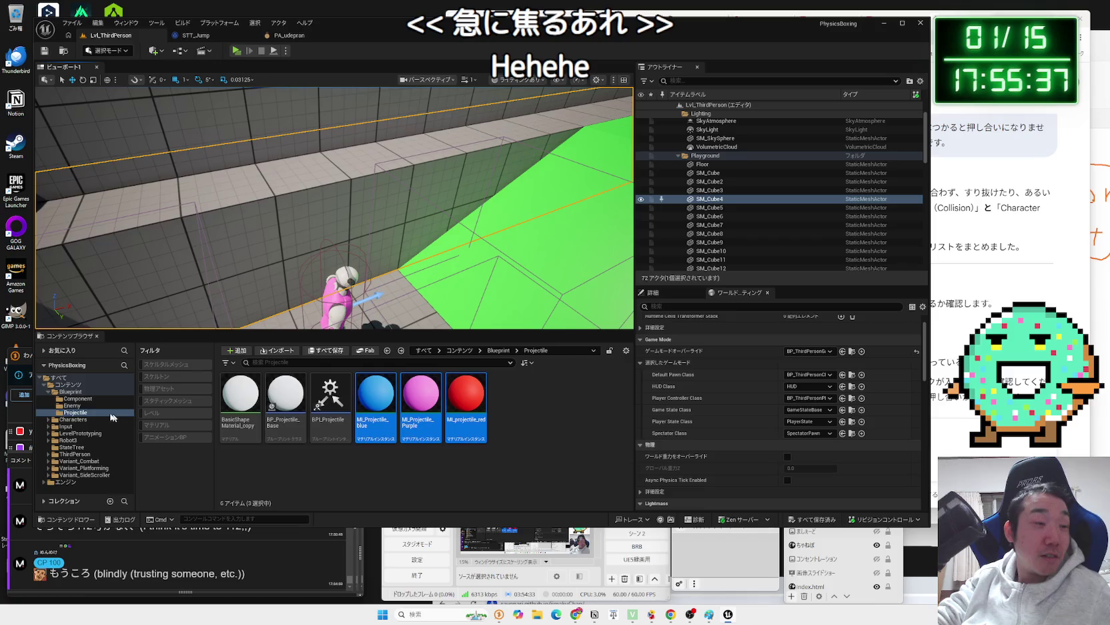
- Open BP_Enemy_Red from the Enemy folder and compile it
{"action": "left_click", "coordinate": [72, 405]}
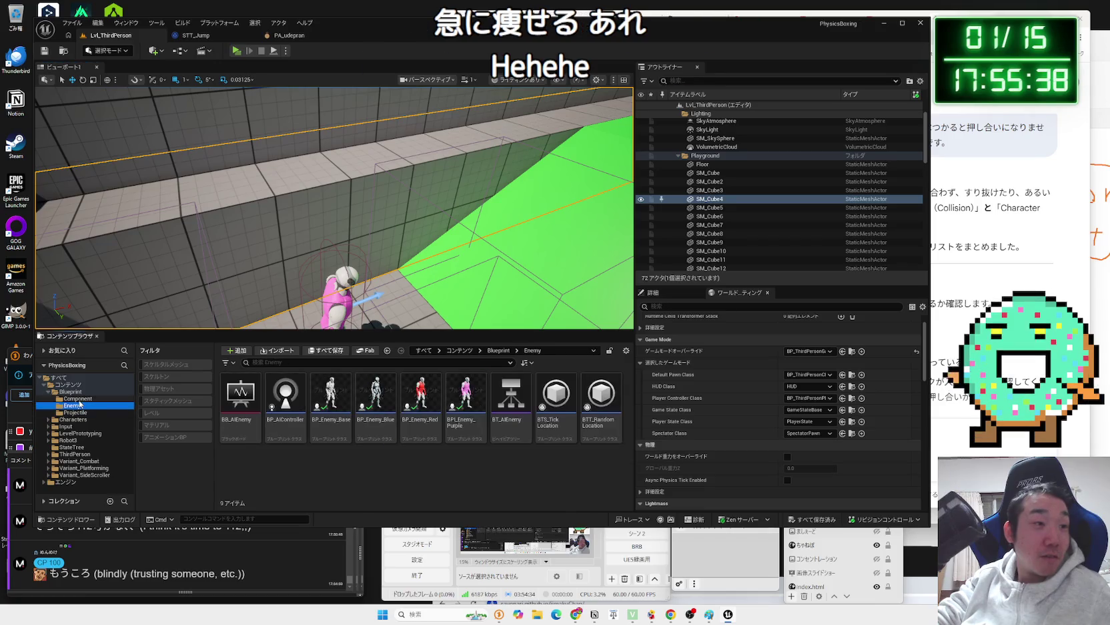
{"action": "left_click", "coordinate": [77, 398]}
{"action": "left_click", "coordinate": [72, 405]}
{"action": "double_click", "coordinate": [419, 403]}
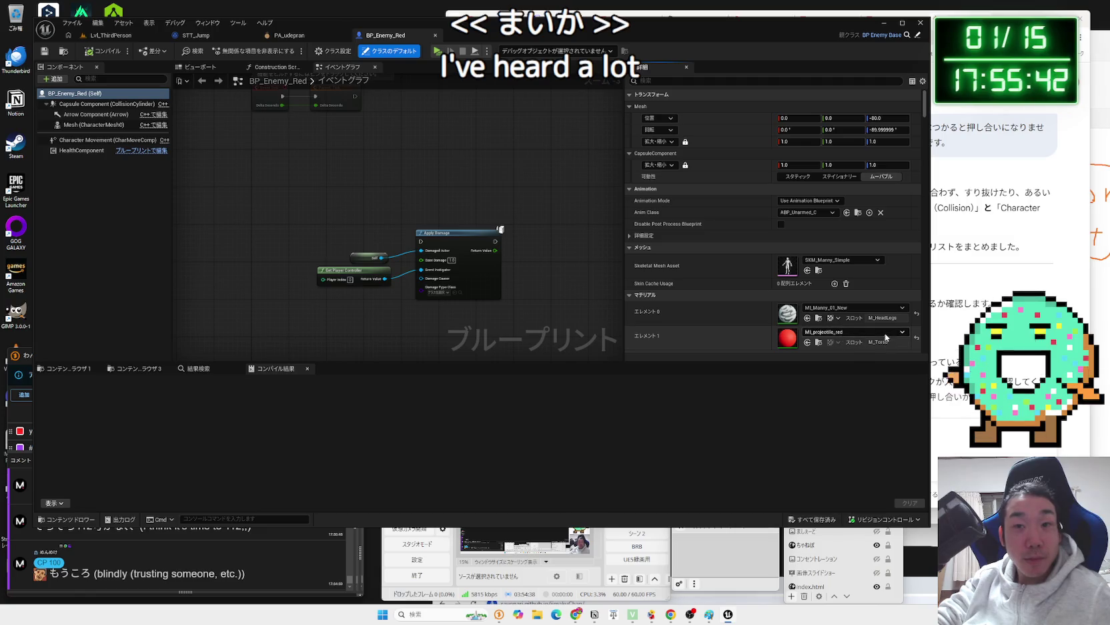
{"action": "left_click", "coordinate": [88, 53]}
{"action": "left_click", "coordinate": [132, 36]}
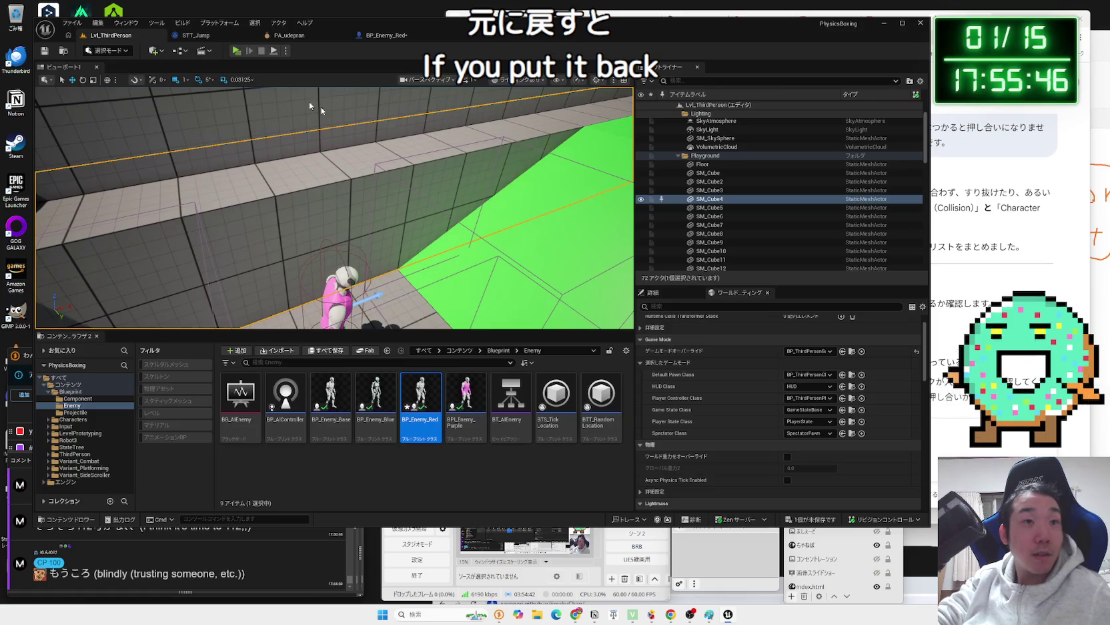
- Set BPI_Enemy_Purple's torso material to MI_Manny_01_New and compile it
{"action": "left_click", "coordinate": [471, 380]}
{"action": "double_click", "coordinate": [472, 395]}
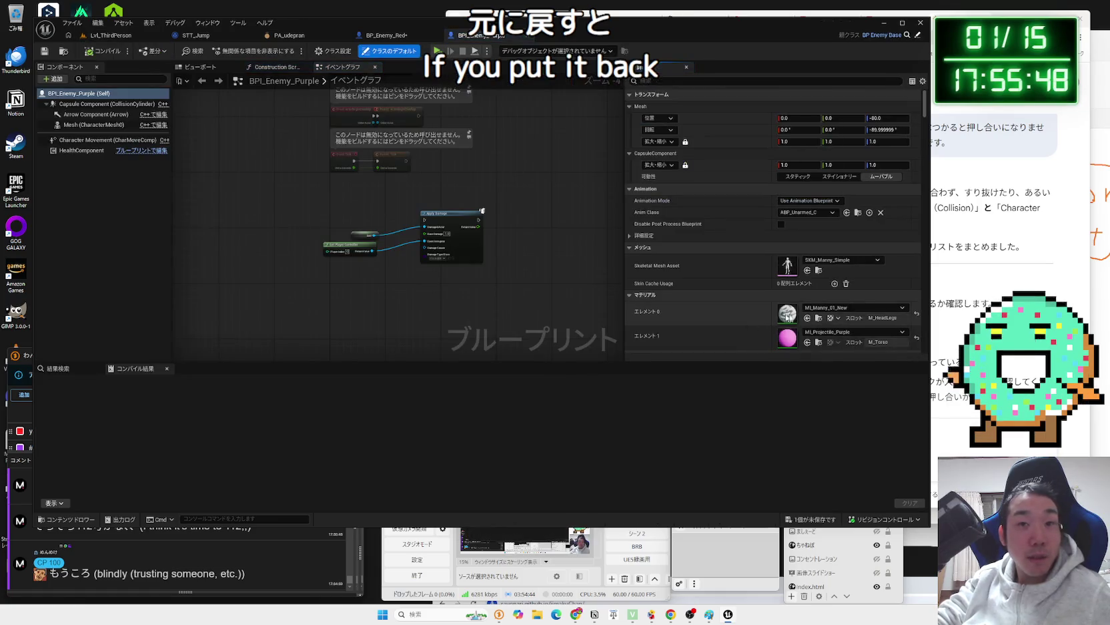
{"action": "left_click", "coordinate": [861, 332]}
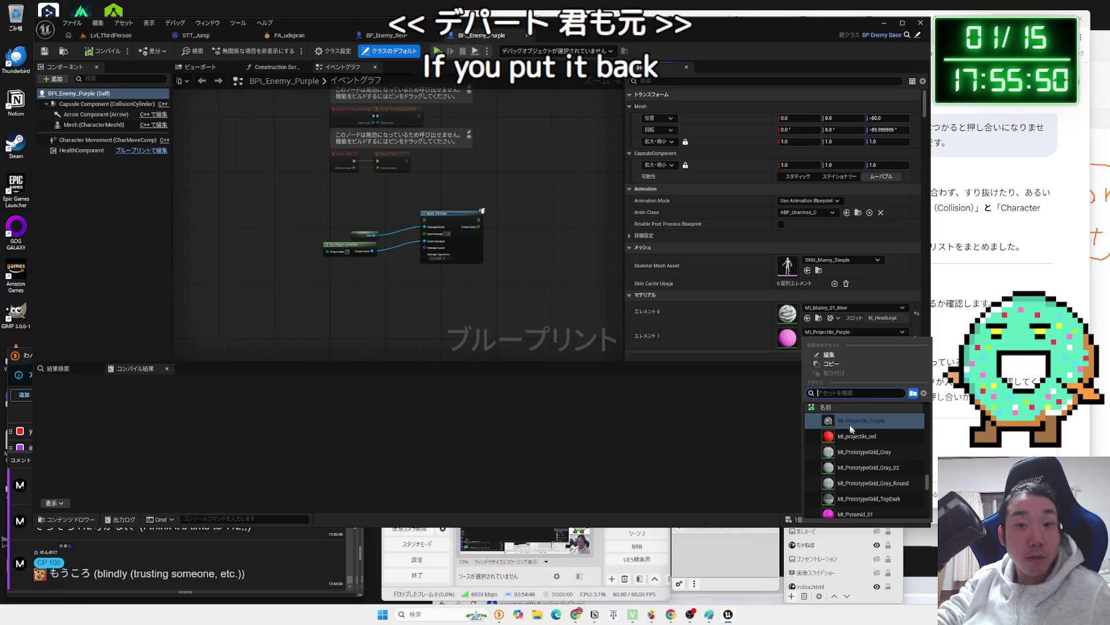
{"action": "left_click", "coordinate": [878, 338]}
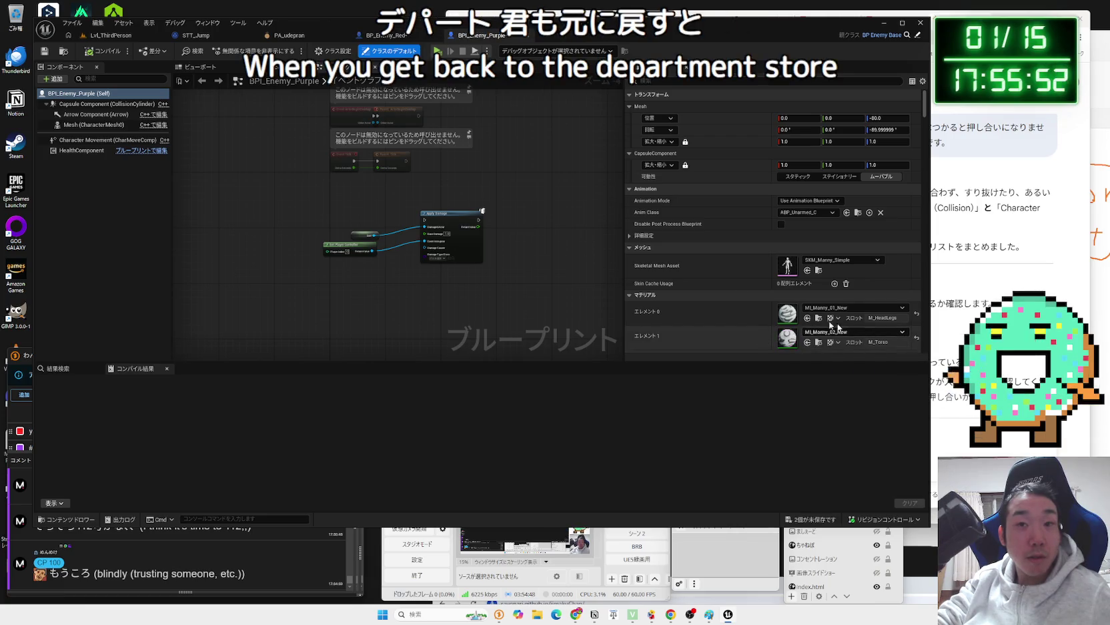
{"action": "left_click", "coordinate": [91, 54]}
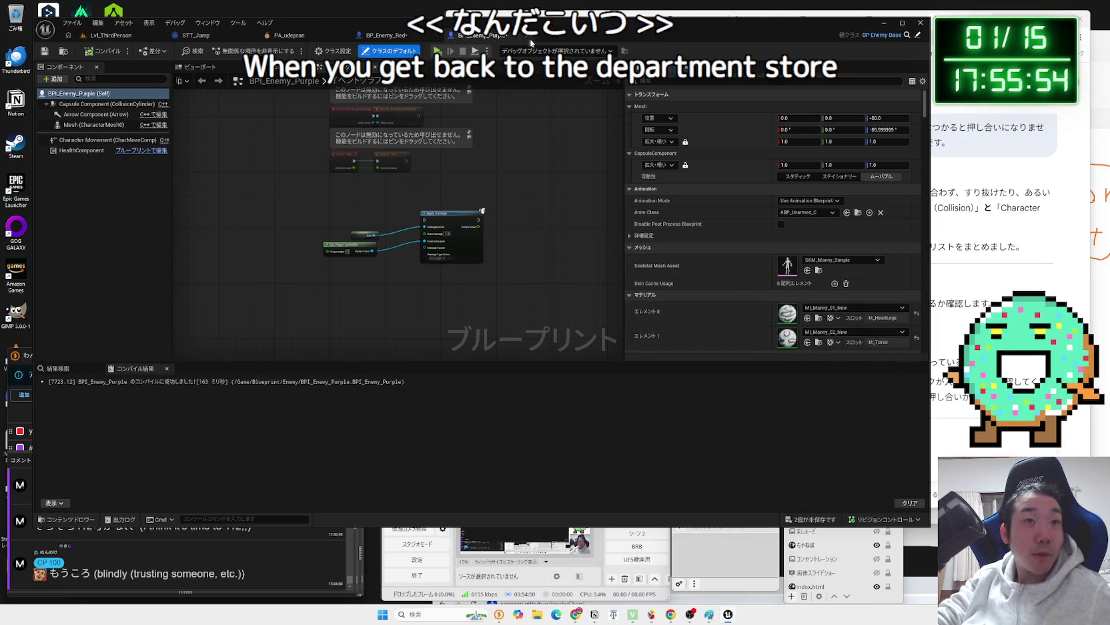
{"action": "left_click", "coordinate": [110, 35]}
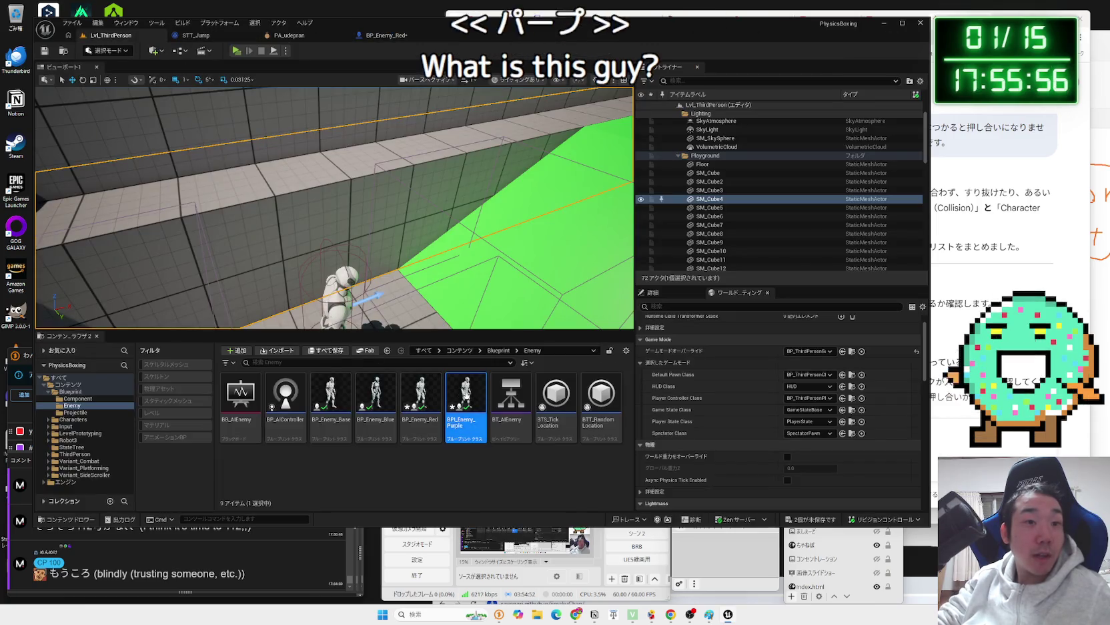
- Start deleting the purple enemy blueprint, then cancel to keep it
{"action": "right_click", "coordinate": [467, 404]}
{"action": "left_click", "coordinate": [511, 223]}
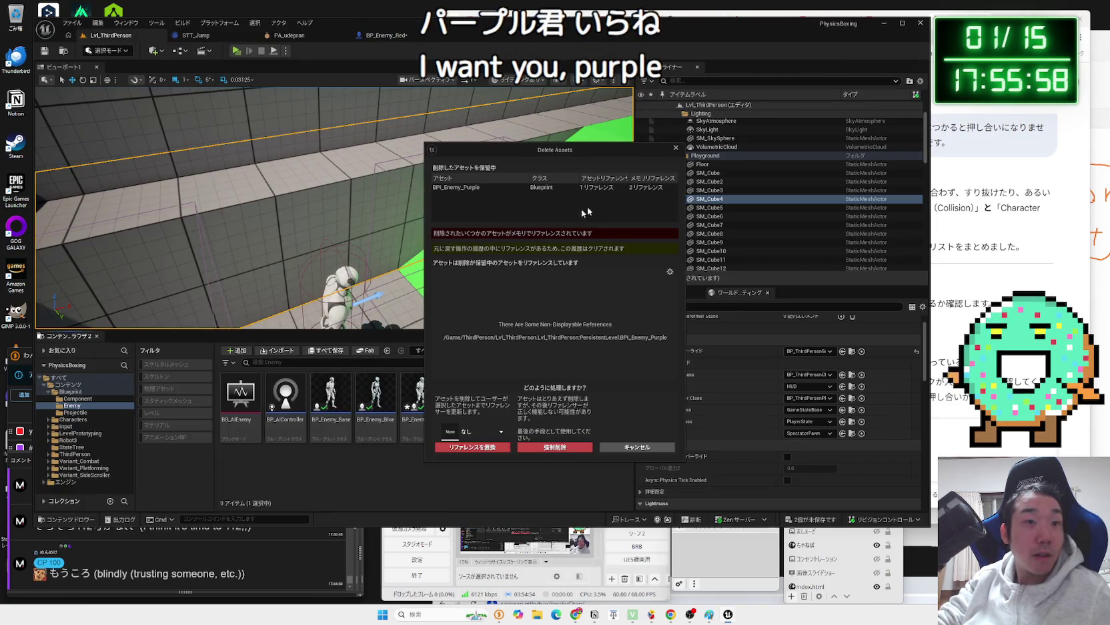
{"action": "left_click", "coordinate": [650, 446]}
- Force-delete BP_Enemy_Red and save the modified enemy blueprint
{"action": "right_click", "coordinate": [424, 402]}
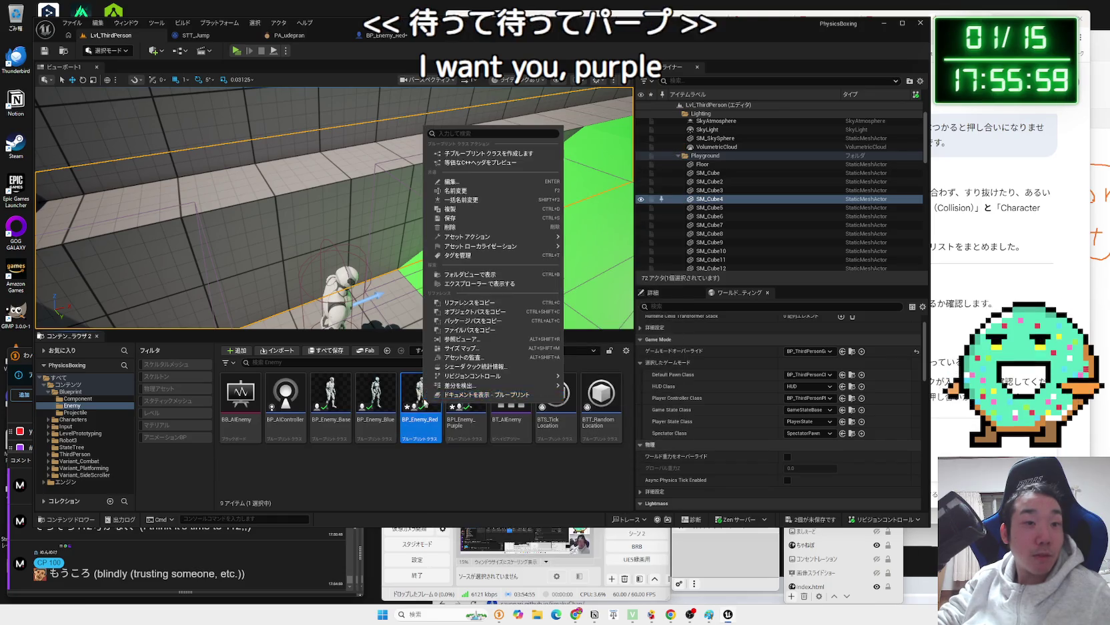
{"action": "left_click", "coordinate": [477, 227]}
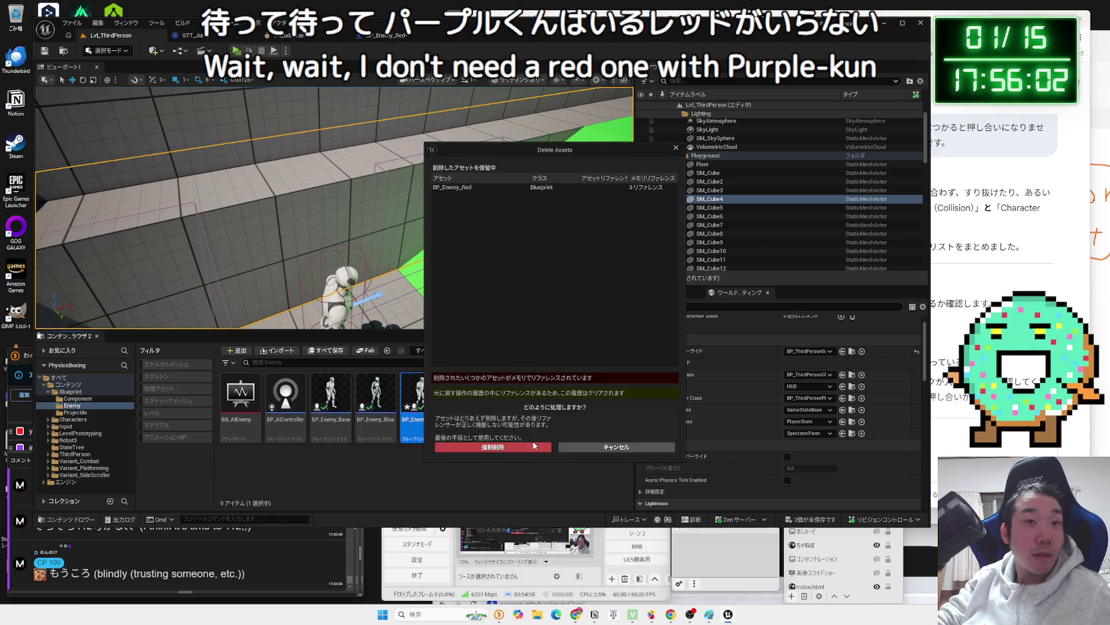
{"action": "left_click", "coordinate": [533, 447]}
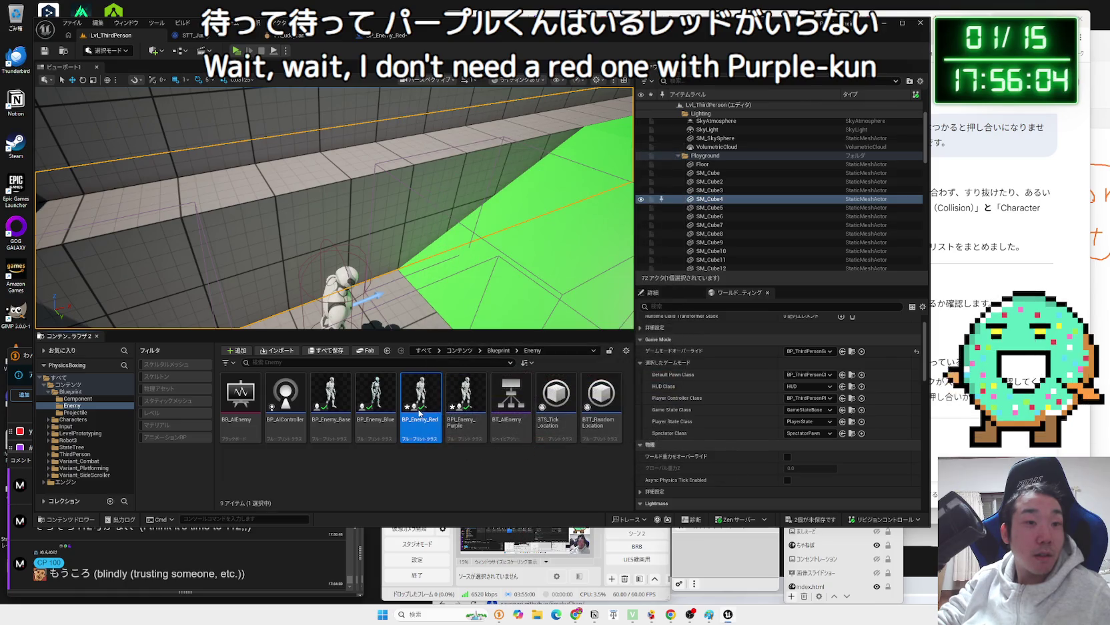
{"action": "left_click", "coordinate": [810, 520]}
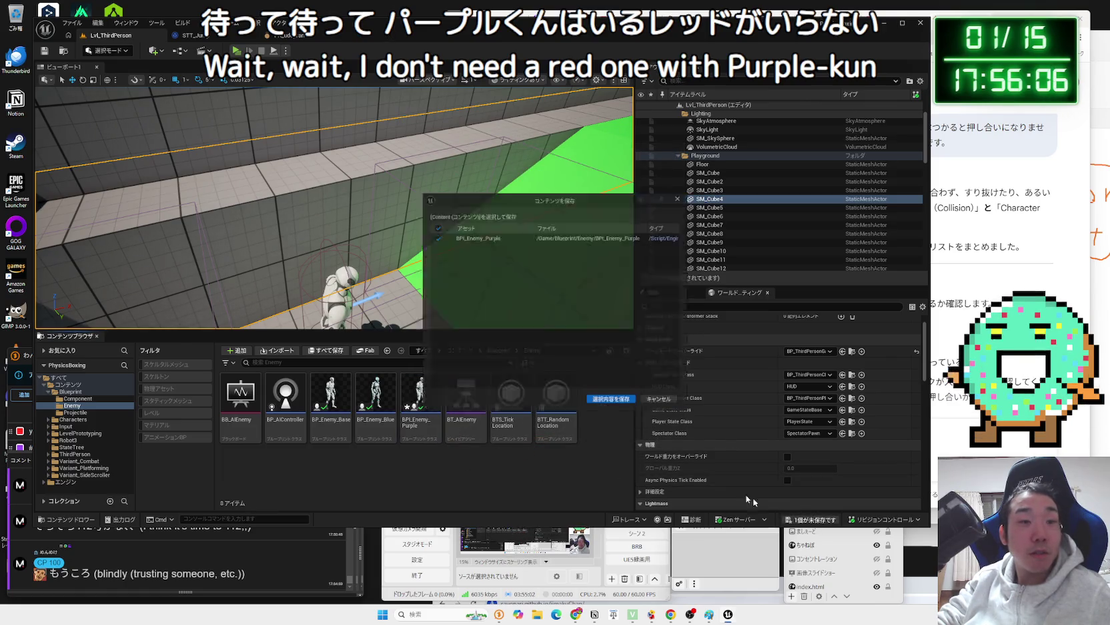
{"action": "left_click", "coordinate": [639, 401]}
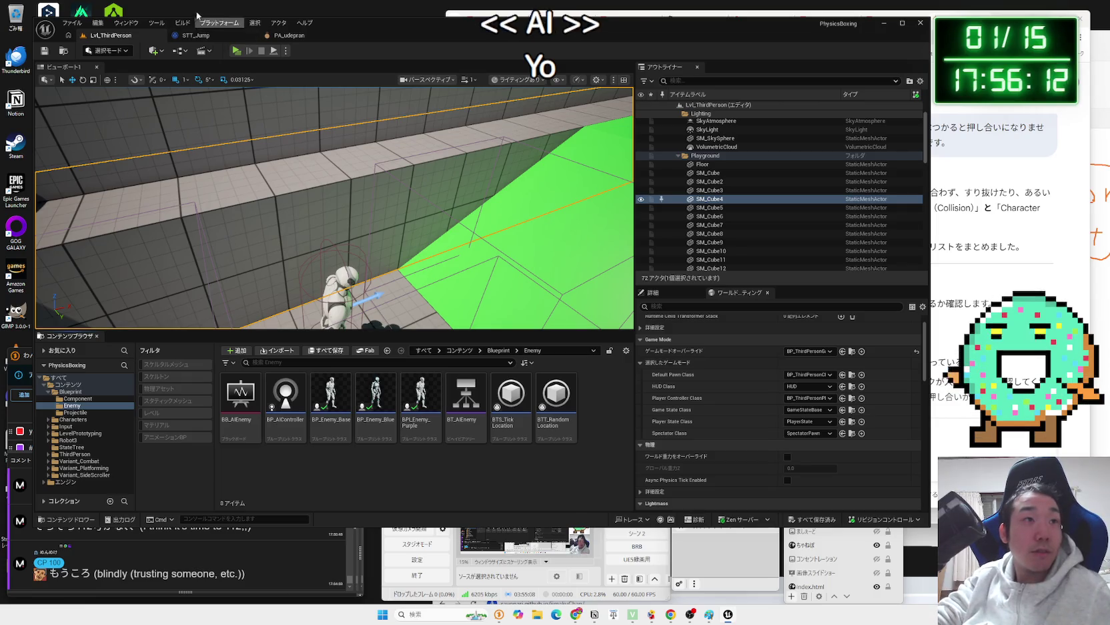
- Force-delete BPI_Projectile, save the referencing character, and browse to the Robot3 folder
{"action": "left_click_drag", "start_coordinate": [298, 144], "coordinate": [293, 113]}
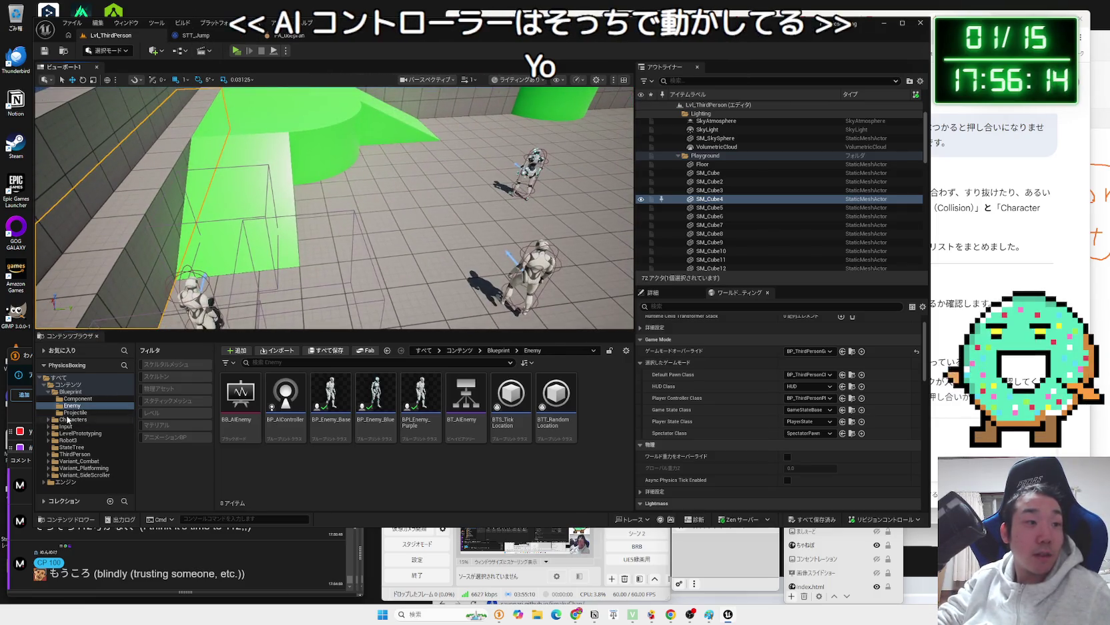
{"action": "left_click", "coordinate": [75, 412]}
{"action": "right_click", "coordinate": [319, 401]}
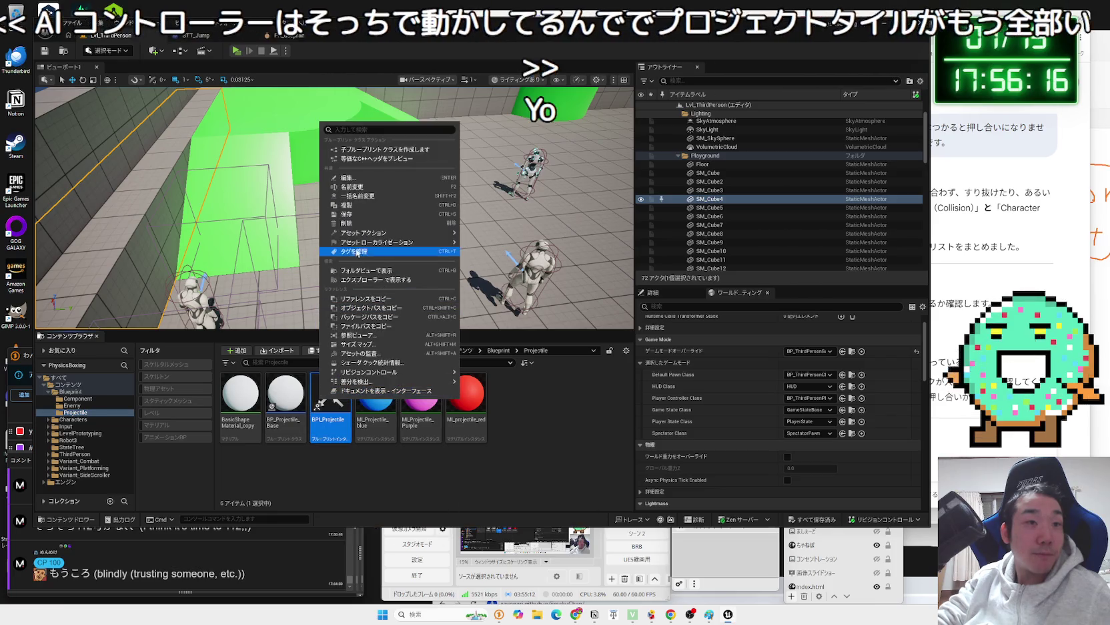
{"action": "left_click", "coordinate": [374, 219]}
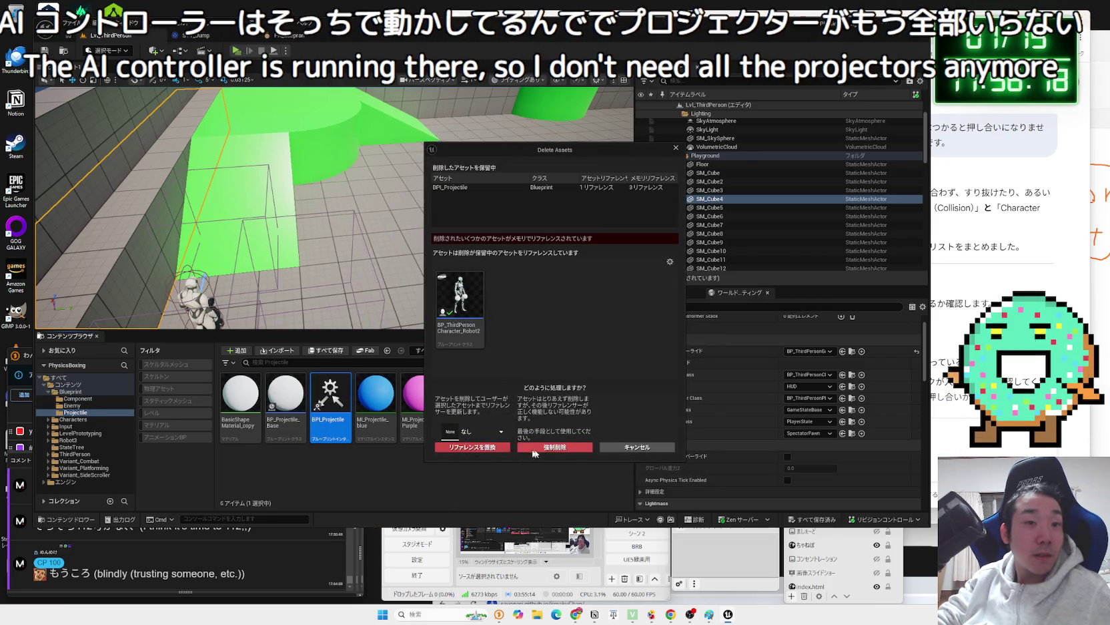
{"action": "left_click", "coordinate": [553, 448]}
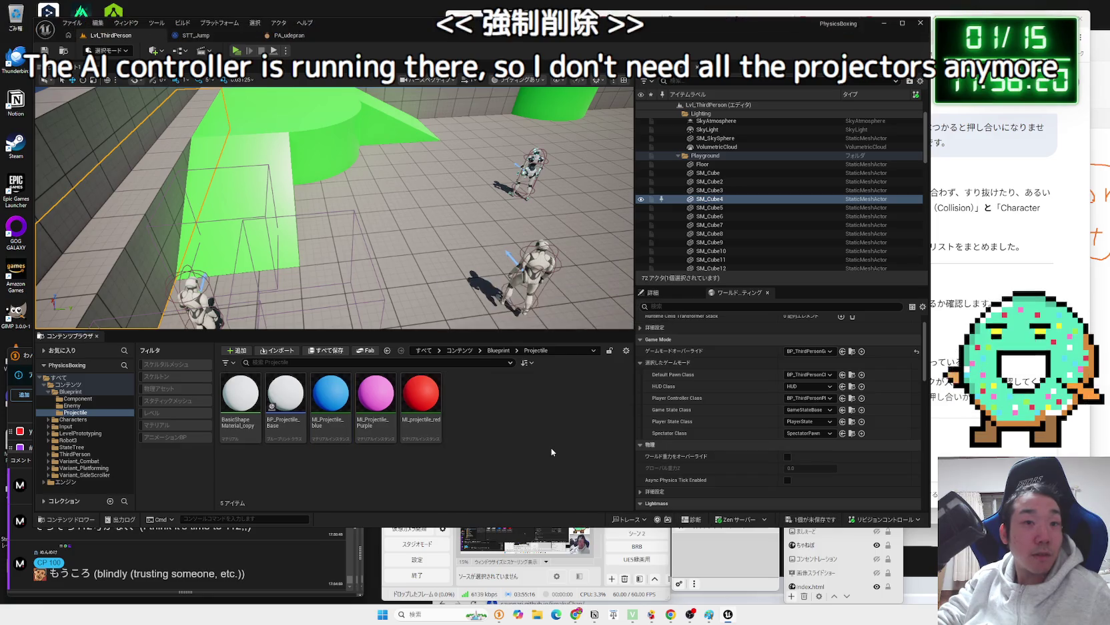
{"action": "left_click", "coordinate": [809, 520]}
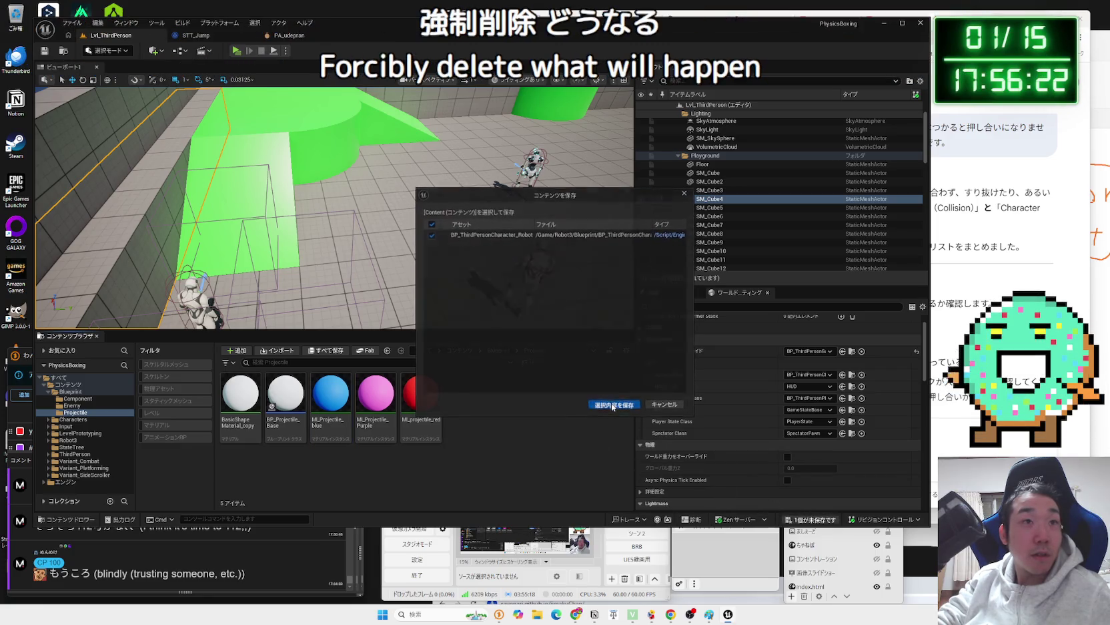
{"action": "left_click", "coordinate": [612, 408]}
{"action": "left_click", "coordinate": [74, 419]}
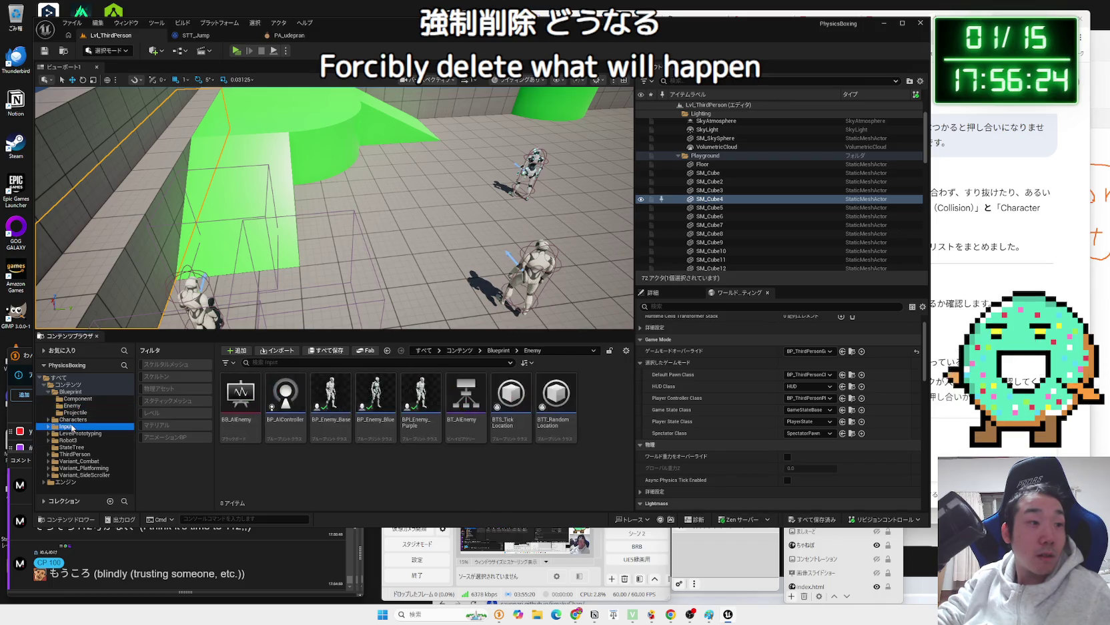
{"action": "left_click", "coordinate": [70, 440]}
- Open the Robot2 and original Robot character blueprints and orbit the original robot's Viewport
{"action": "double_click", "coordinate": [286, 393]}
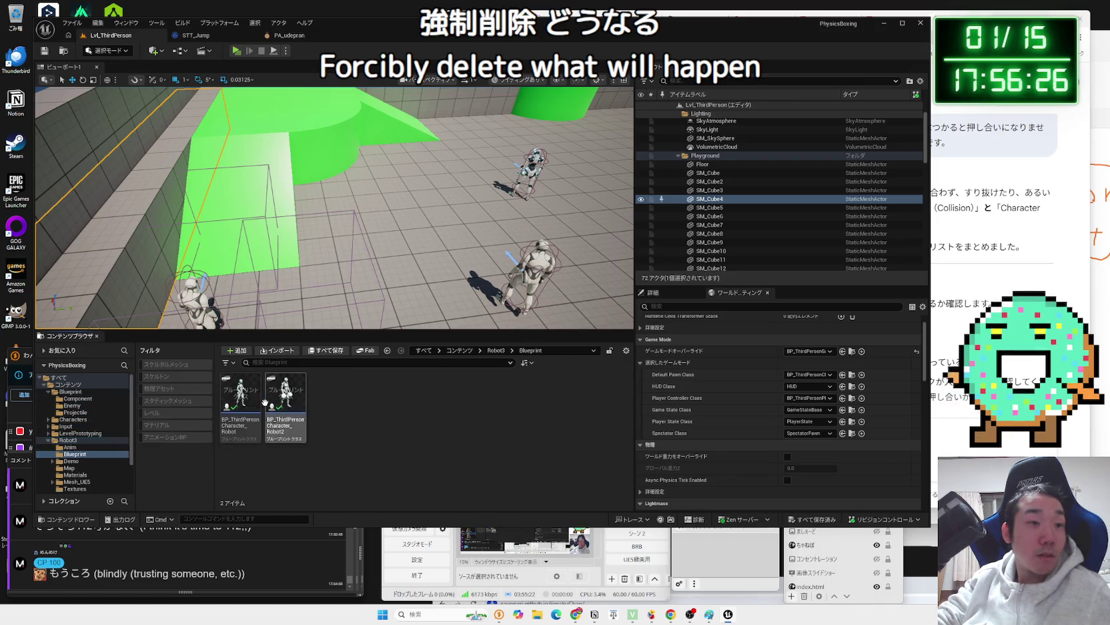
{"action": "double_click", "coordinate": [289, 394]}
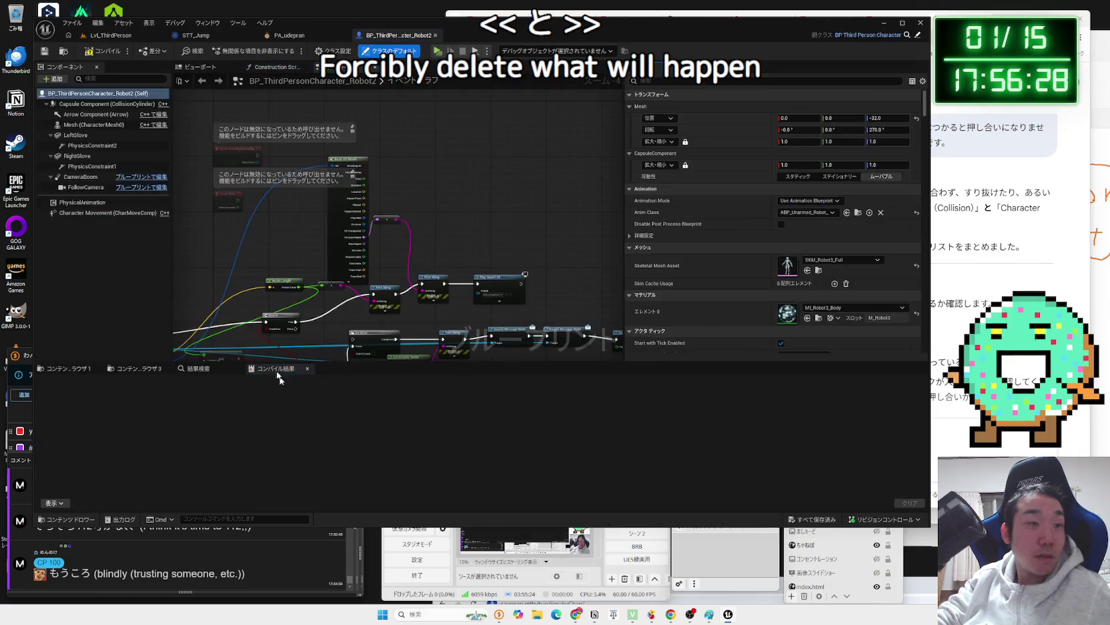
{"action": "left_click", "coordinate": [108, 35]}
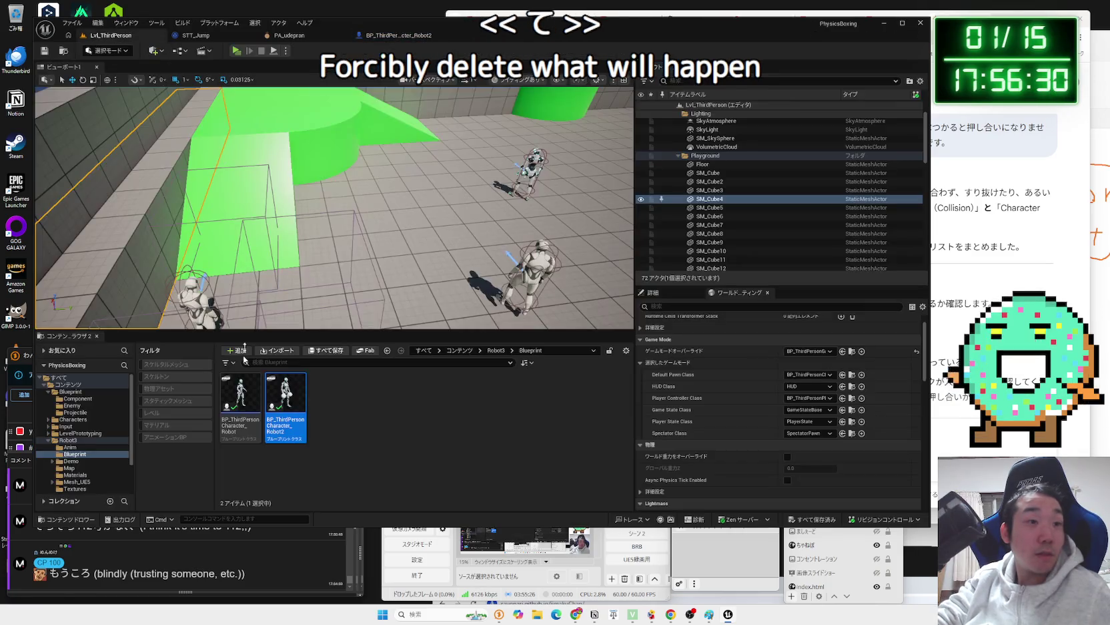
{"action": "double_click", "coordinate": [237, 414]}
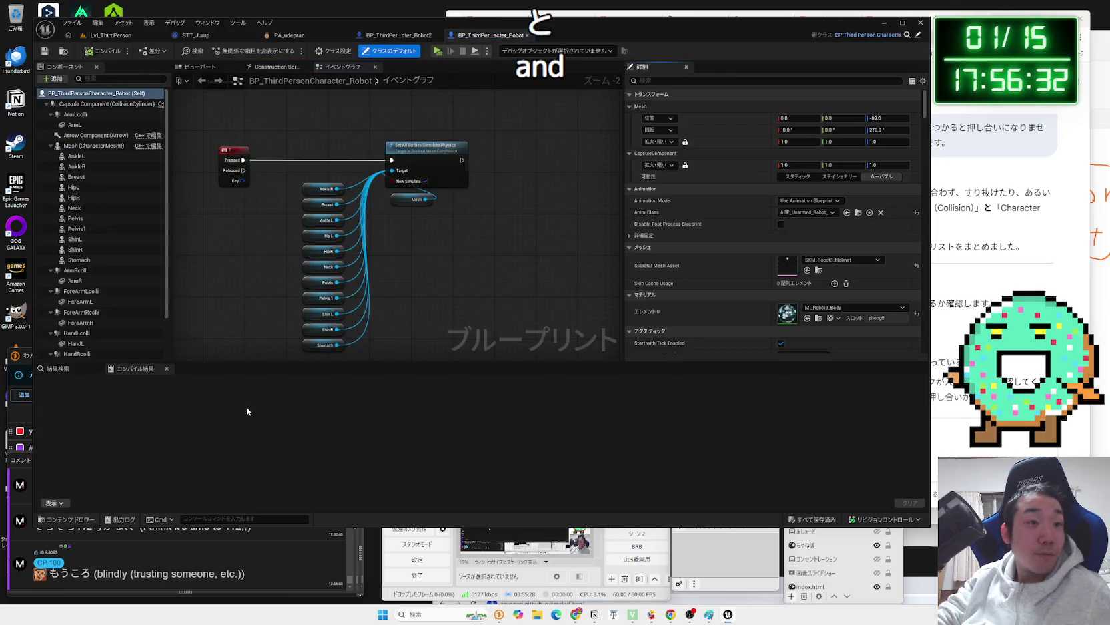
{"action": "left_click", "coordinate": [200, 67]}
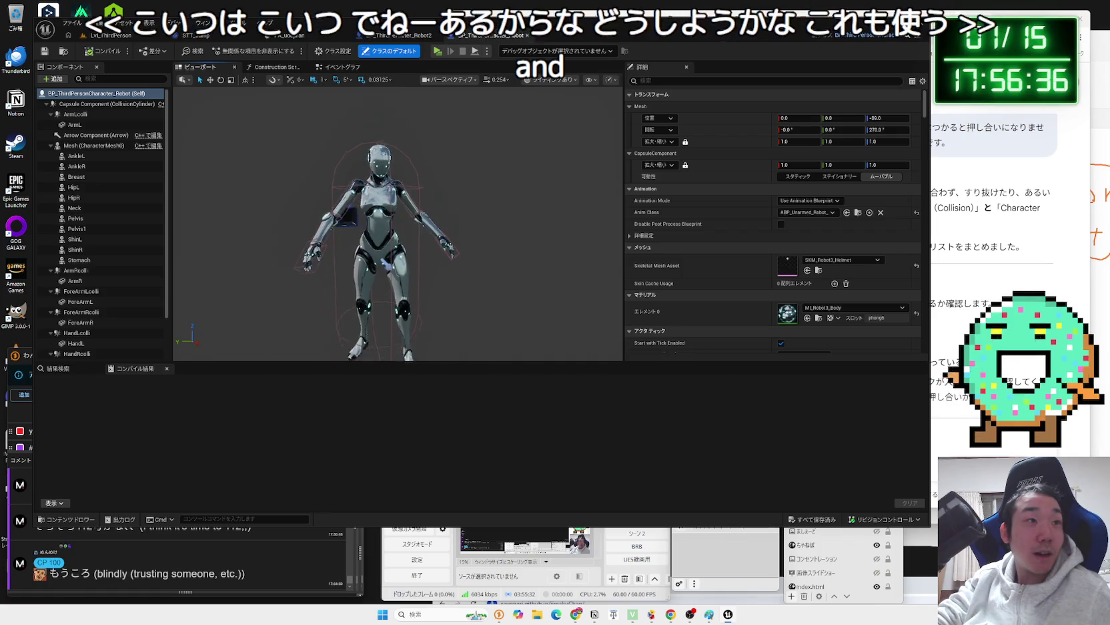
{"action": "left_click_drag", "start_coordinate": [424, 216], "coordinate": [424, 217]}
- Compare the Robot2 and Robot blueprint tabs, then close BP_ThirdPersonCharacter_Robot
{"action": "left_click", "coordinate": [469, 36]}
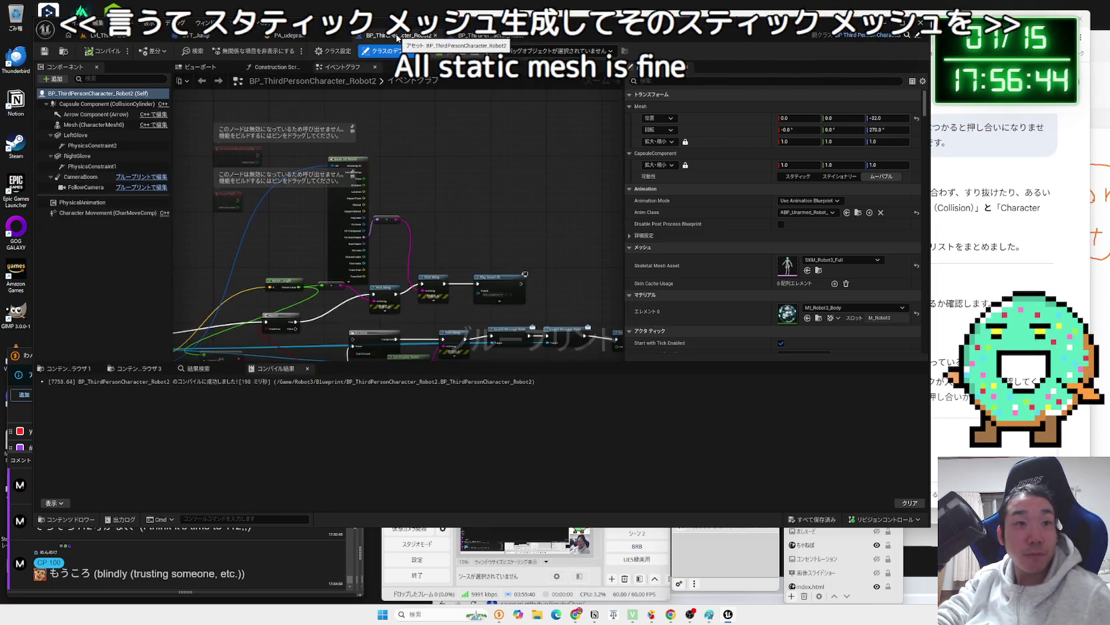
{"action": "left_click", "coordinate": [469, 36]}
{"action": "left_click", "coordinate": [413, 36]}
{"action": "left_click", "coordinate": [469, 36]}
{"action": "left_click", "coordinate": [413, 37]}
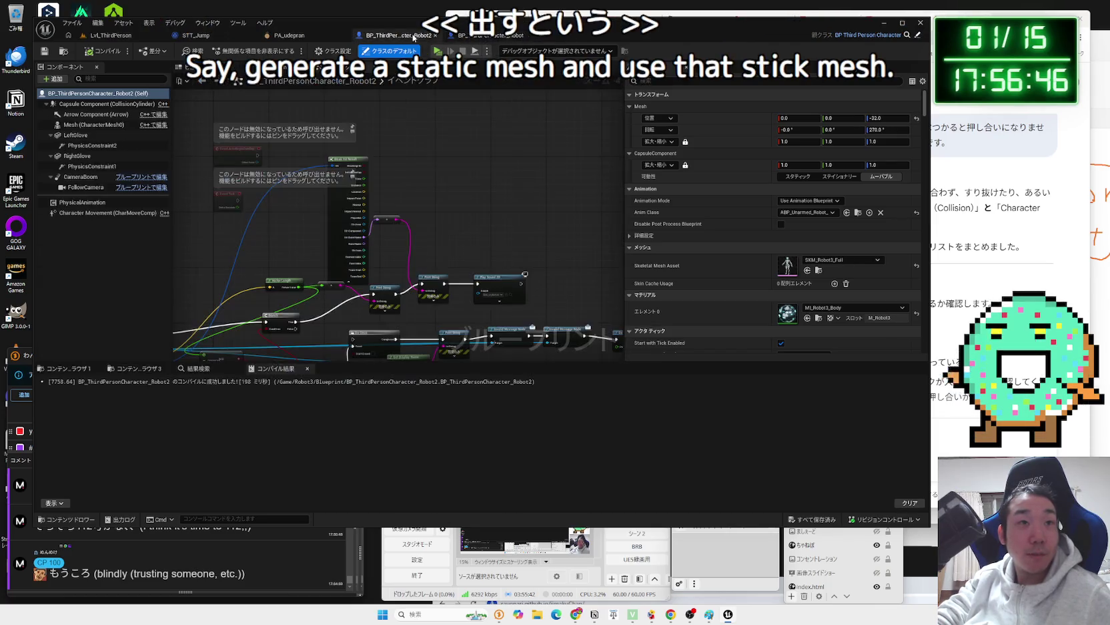
{"action": "left_click", "coordinate": [469, 36]}
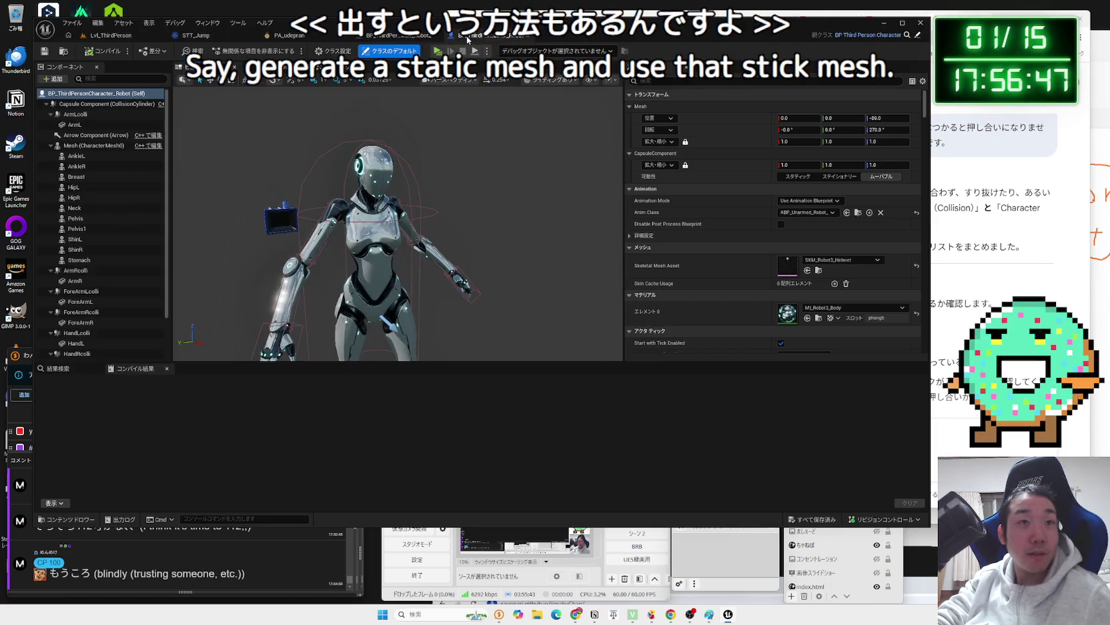
{"action": "left_click", "coordinate": [527, 36]}
- Reopen the Robot2 blueprint's Viewport, frame the LeftGlove, then view the whole robot
{"action": "right_click", "coordinate": [239, 400]}
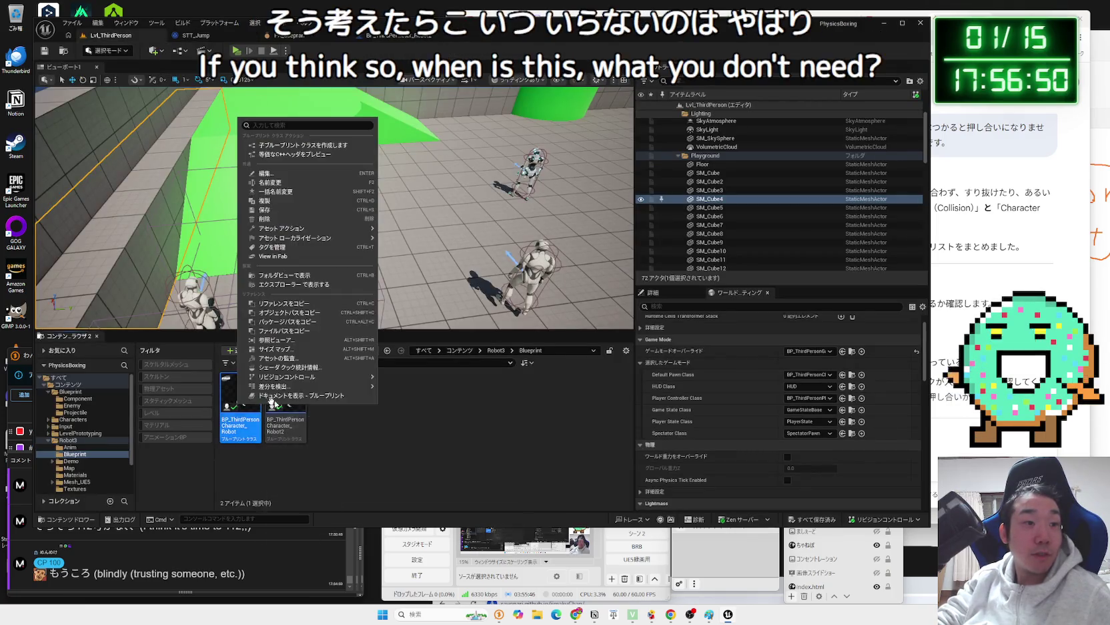
{"action": "left_click", "coordinate": [285, 420]}
{"action": "double_click", "coordinate": [285, 420]}
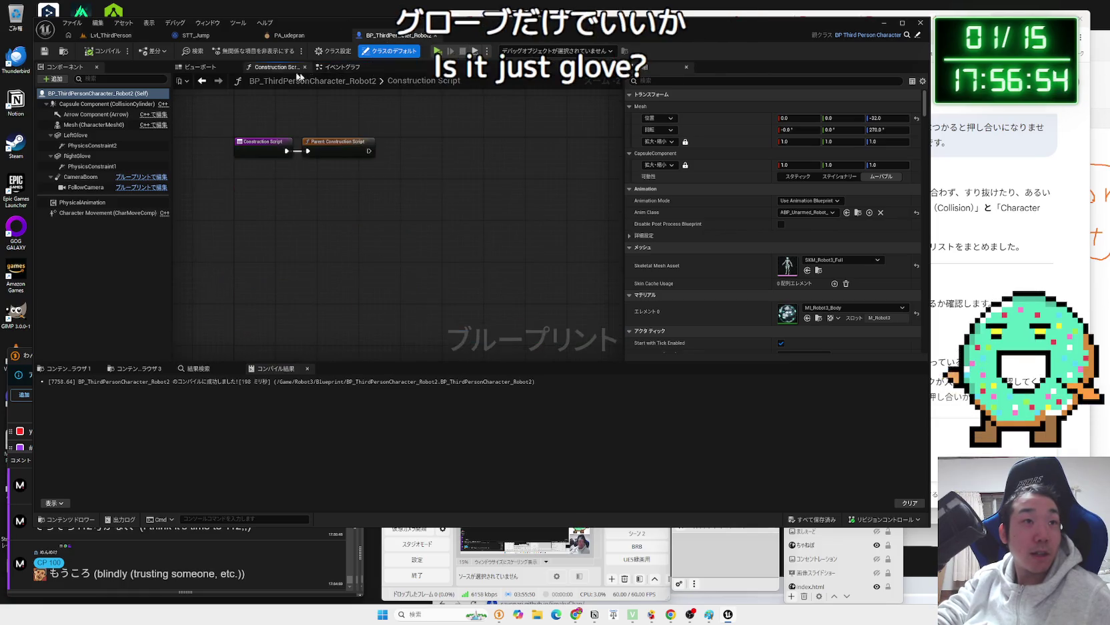
{"action": "left_click", "coordinate": [200, 67]}
{"action": "left_click", "coordinate": [75, 135]}
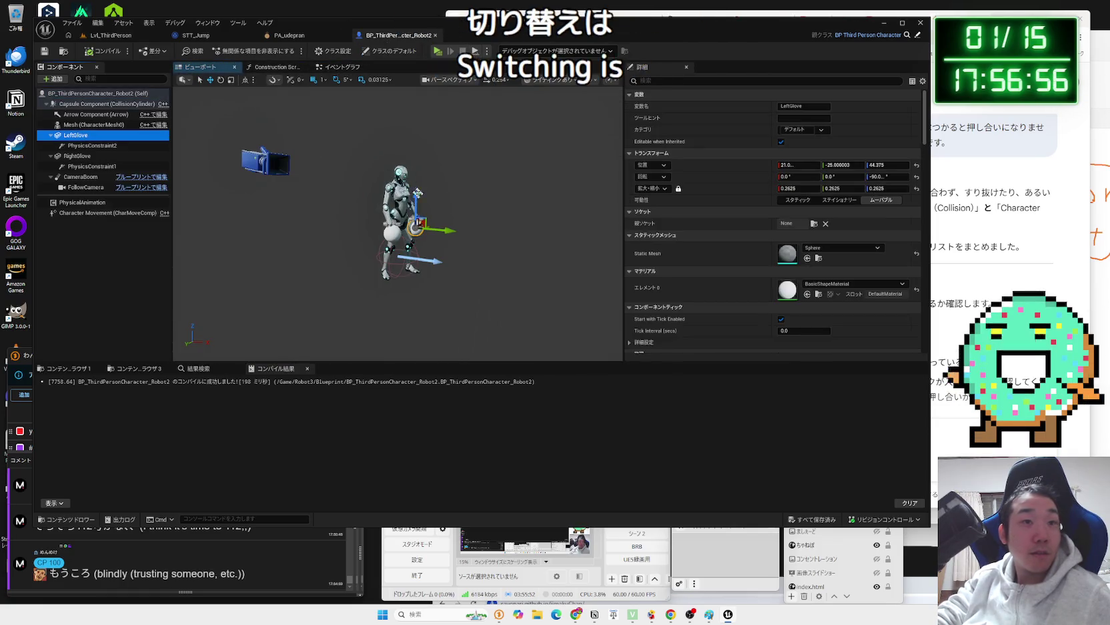
{"action": "key", "text": "f"}
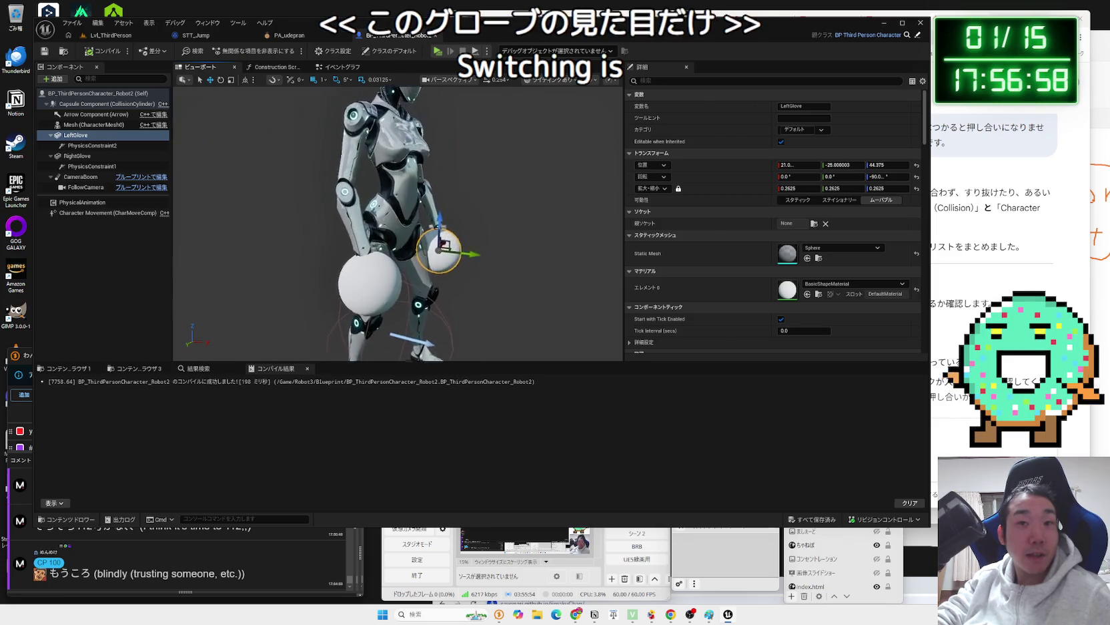
{"action": "left_click", "coordinate": [509, 250]}
{"action": "left_click_drag", "start_coordinate": [509, 250], "coordinate": [459, 196]}
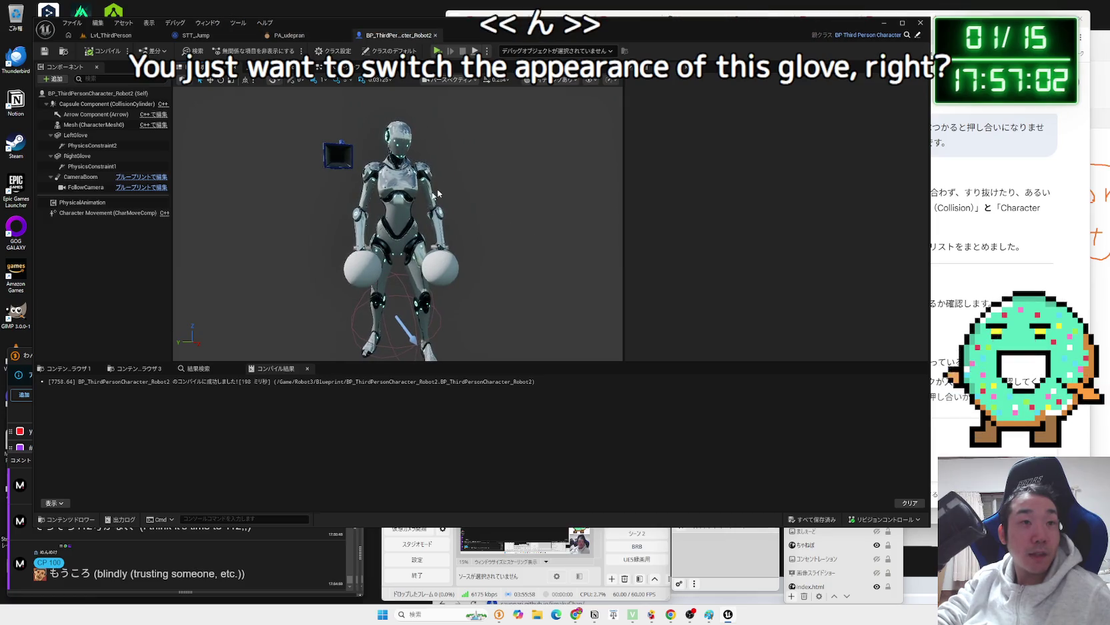
{"action": "left_click_drag", "start_coordinate": [355, 166], "coordinate": [374, 214]}
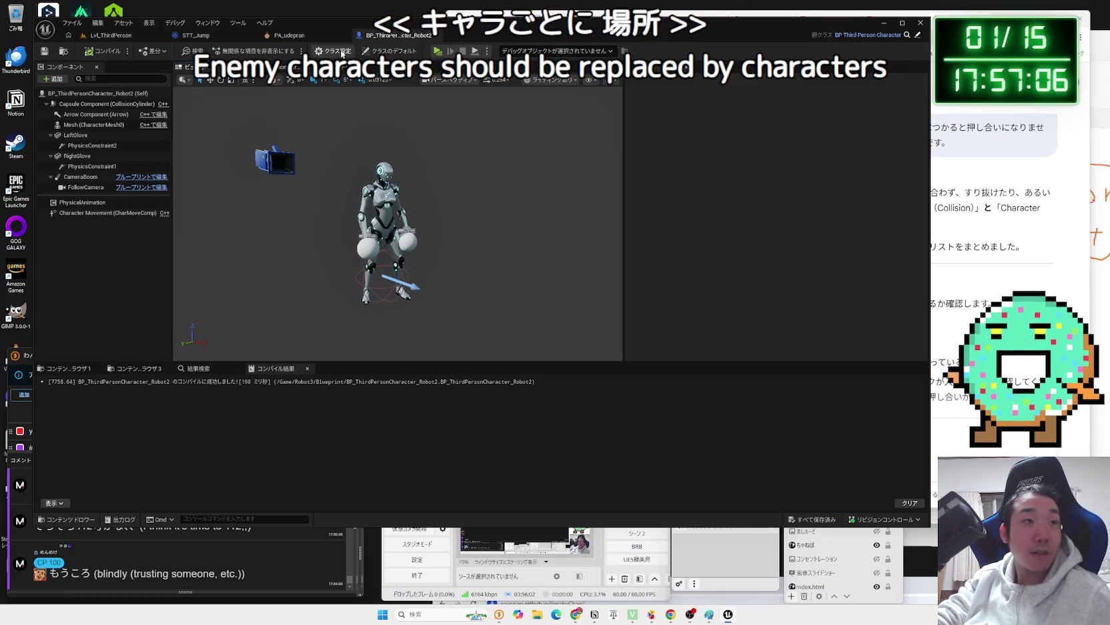
- Look through the other open editors, including STT_Jump, ending on the level editor
{"action": "left_click", "coordinate": [308, 34]}
{"action": "left_click", "coordinate": [248, 38]}
{"action": "left_click", "coordinate": [393, 35]}
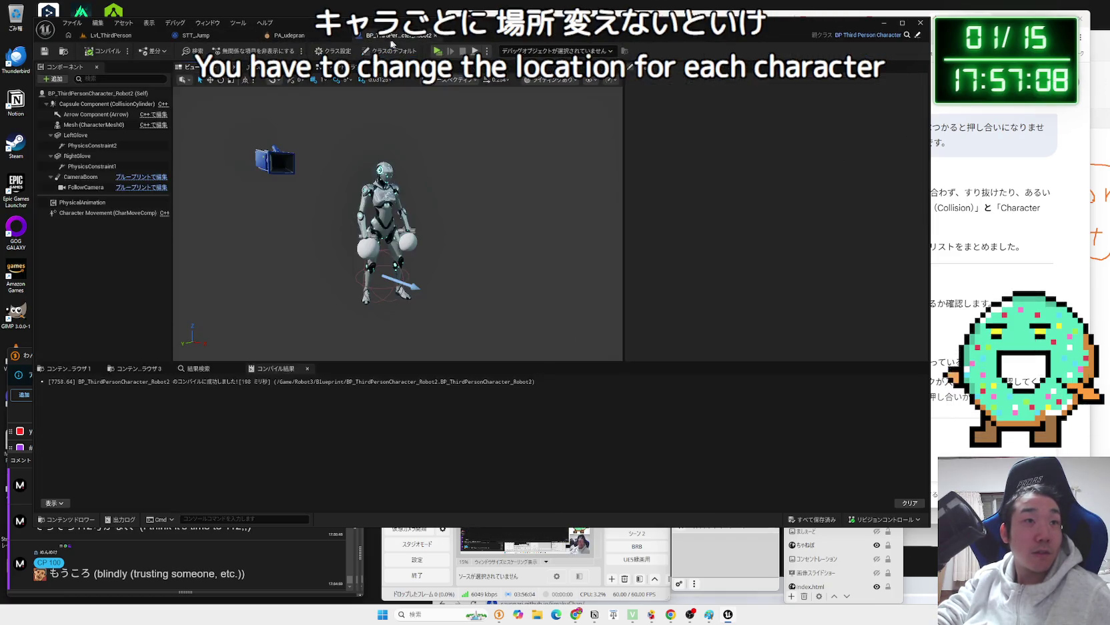
{"action": "left_click", "coordinate": [283, 35]}
{"action": "left_click", "coordinate": [394, 34]}
{"action": "left_click", "coordinate": [197, 37]}
{"action": "left_click", "coordinate": [107, 35]}
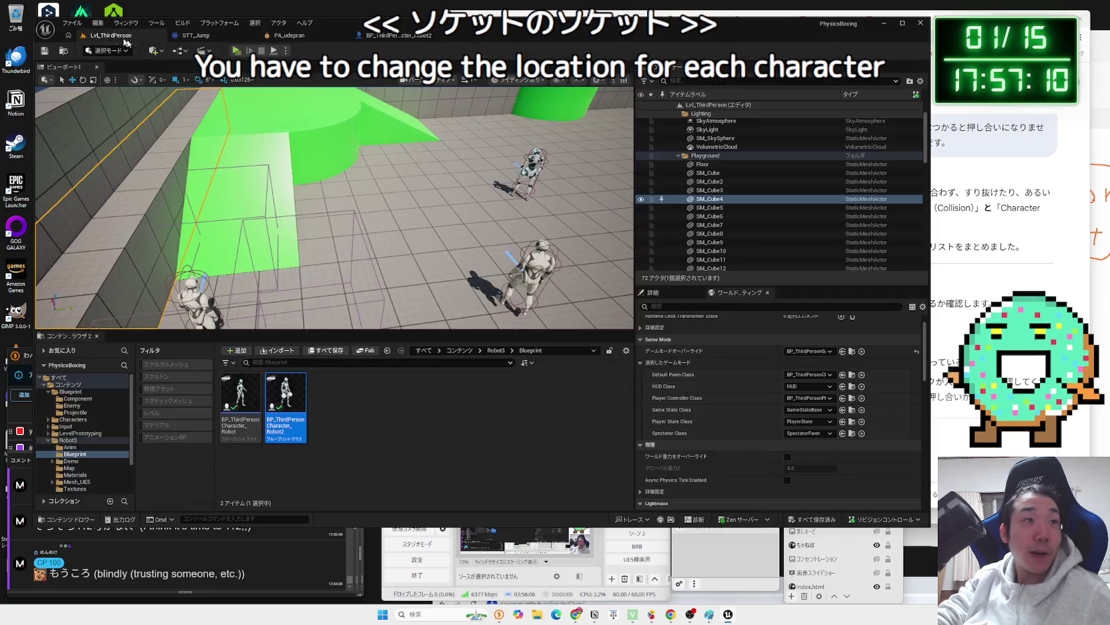
- Inspect Robot2's body mesh, PhysicsConstraint2 and root, then return to the level editor
{"action": "left_click", "coordinate": [374, 35]}
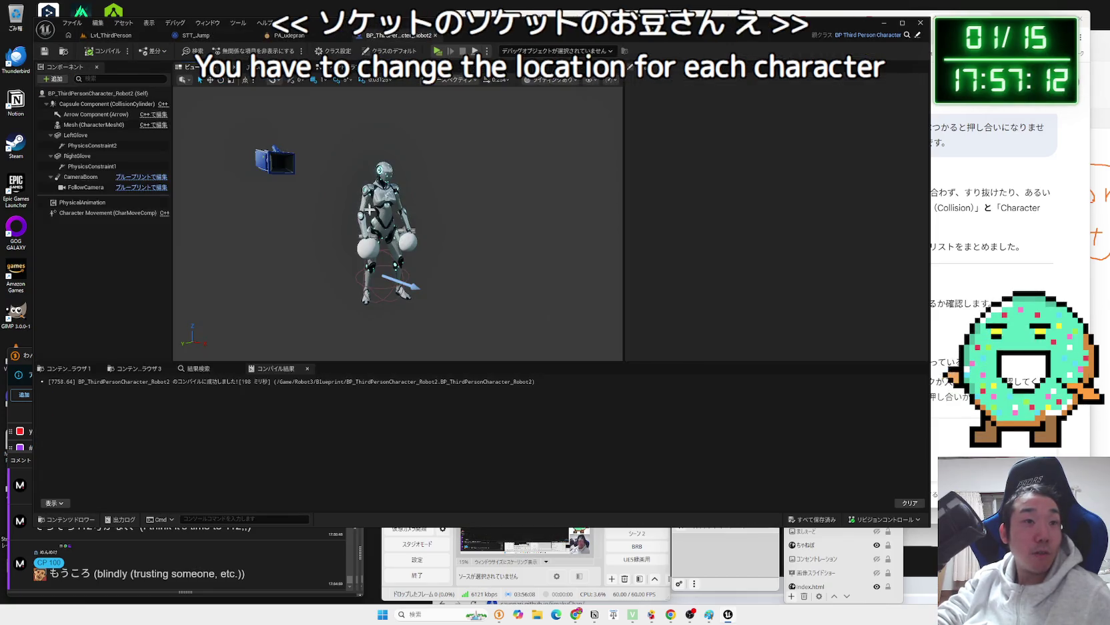
{"action": "left_click", "coordinate": [378, 240]}
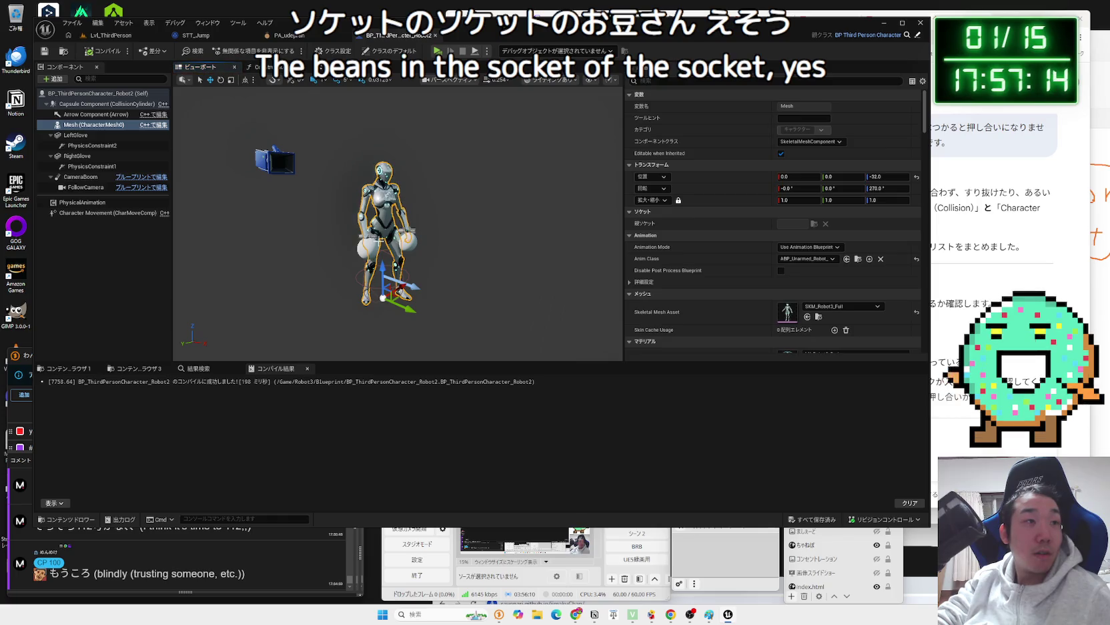
{"action": "left_click", "coordinate": [89, 146]}
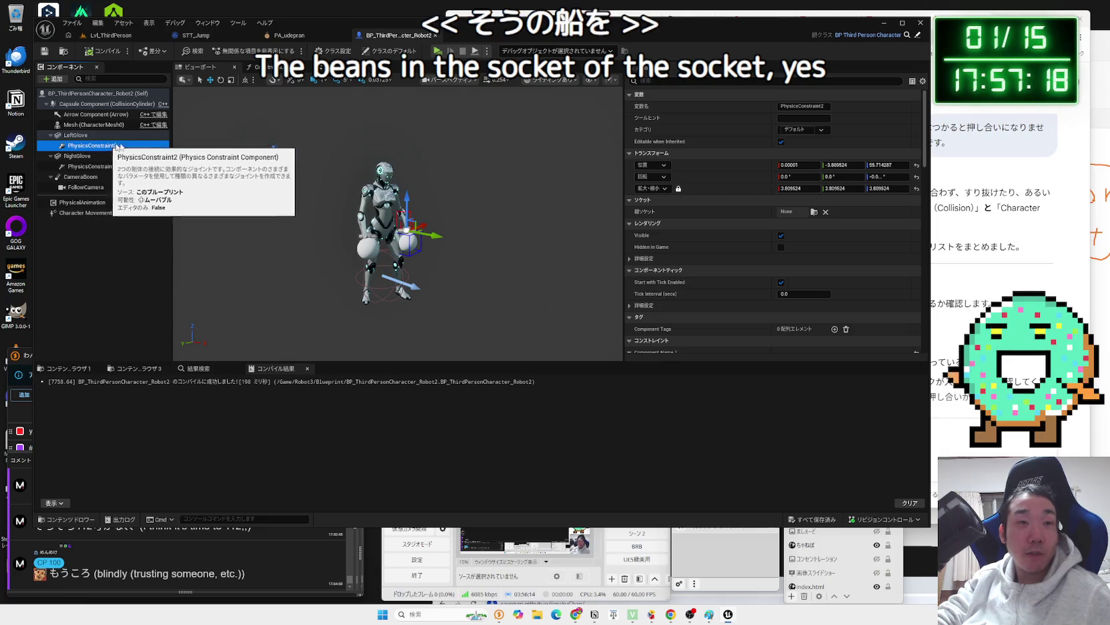
{"action": "left_click", "coordinate": [69, 95]}
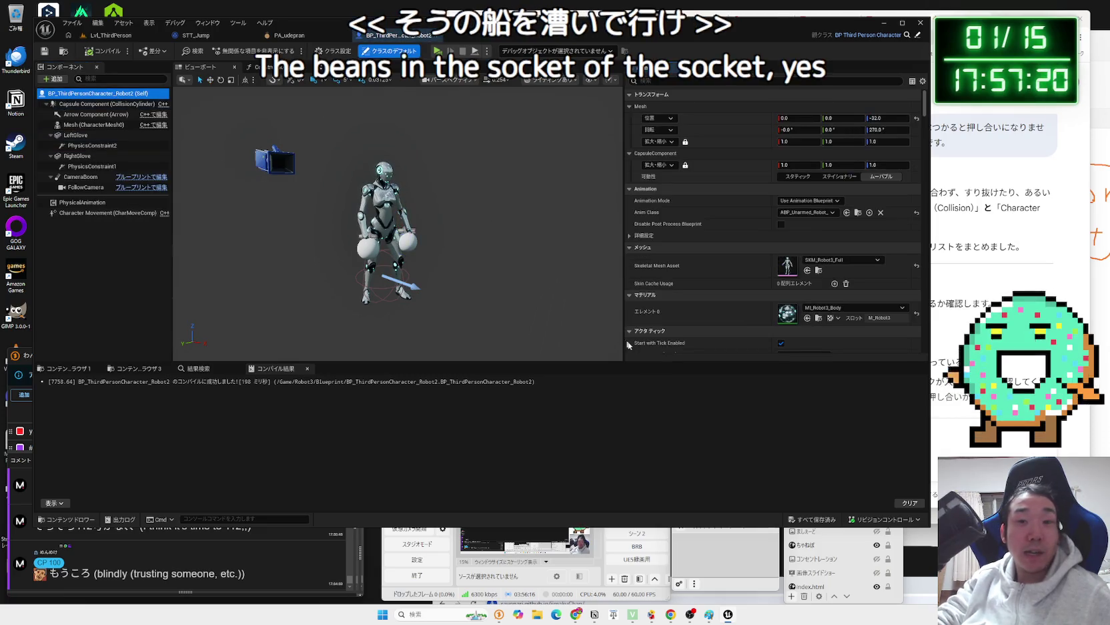
{"action": "left_click", "coordinate": [289, 35]}
{"action": "left_click", "coordinate": [205, 37]}
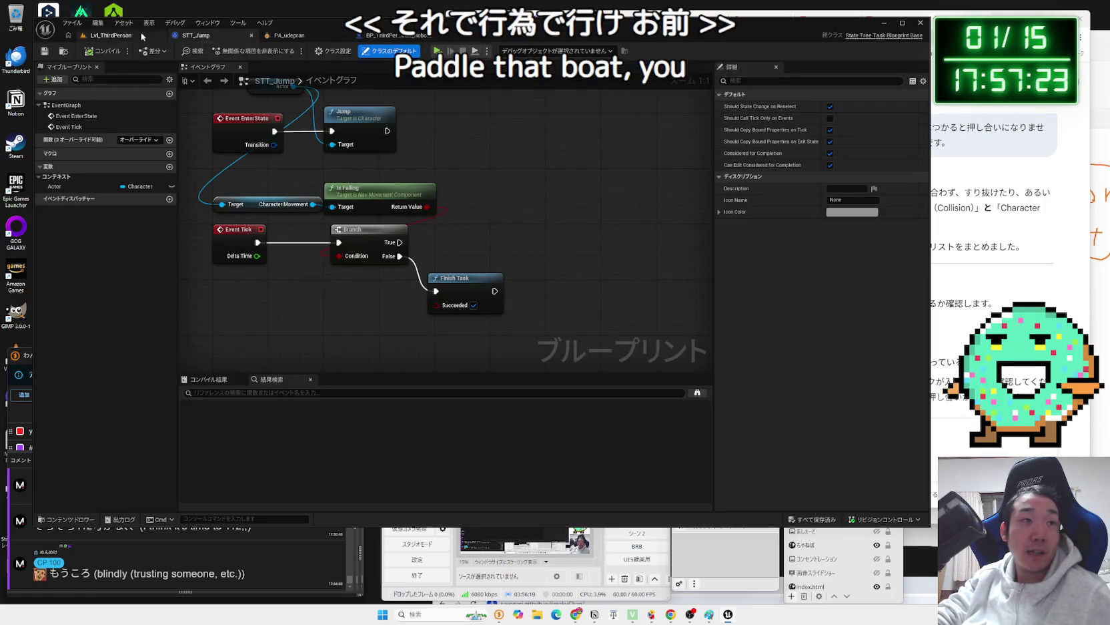
{"action": "left_click", "coordinate": [107, 35]}
- Delete BP_ThirdPersonCharacter_Robot, using Force Delete despite its references
{"action": "right_click", "coordinate": [239, 405]}
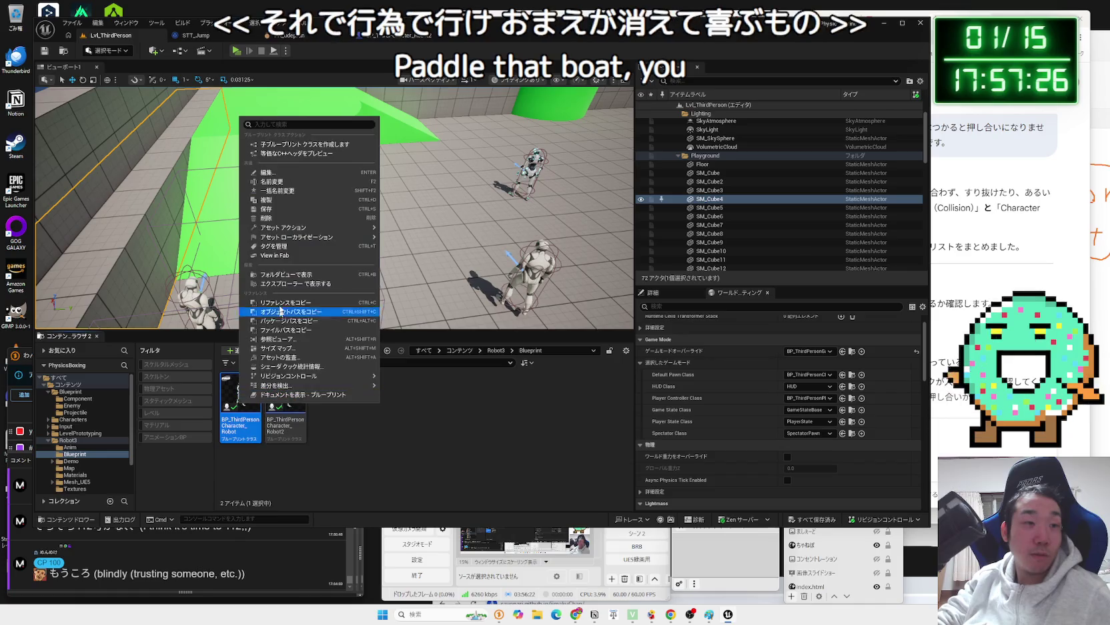
{"action": "left_click", "coordinate": [288, 223]}
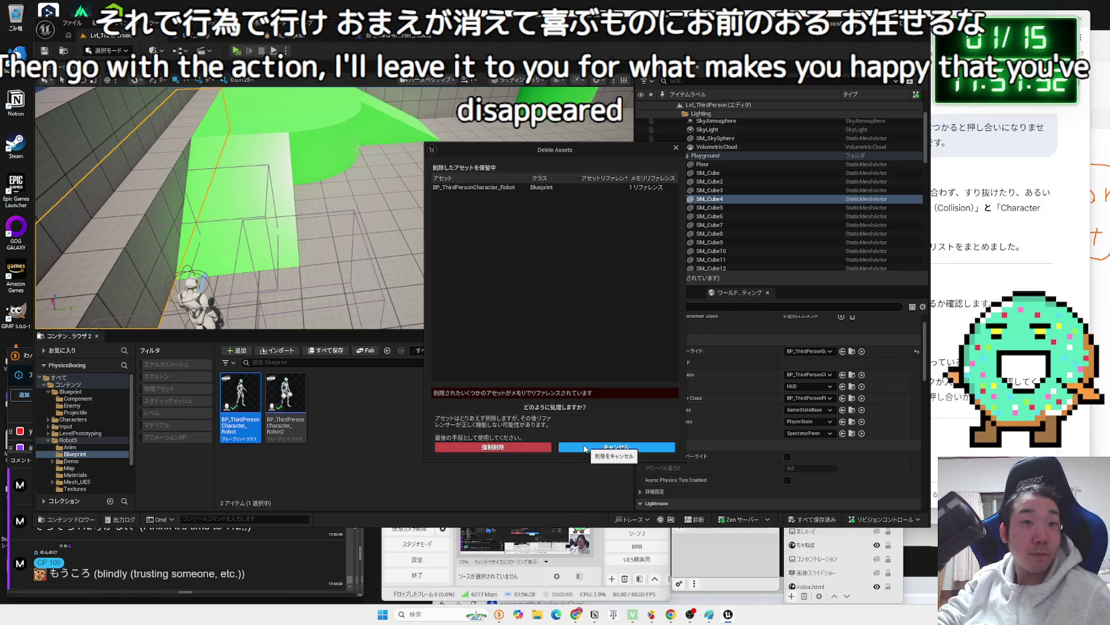
{"action": "left_click", "coordinate": [503, 447]}
- Confirm the asset deletion and collapse the Robot3 content folder
{"action": "double_click", "coordinate": [286, 404]}
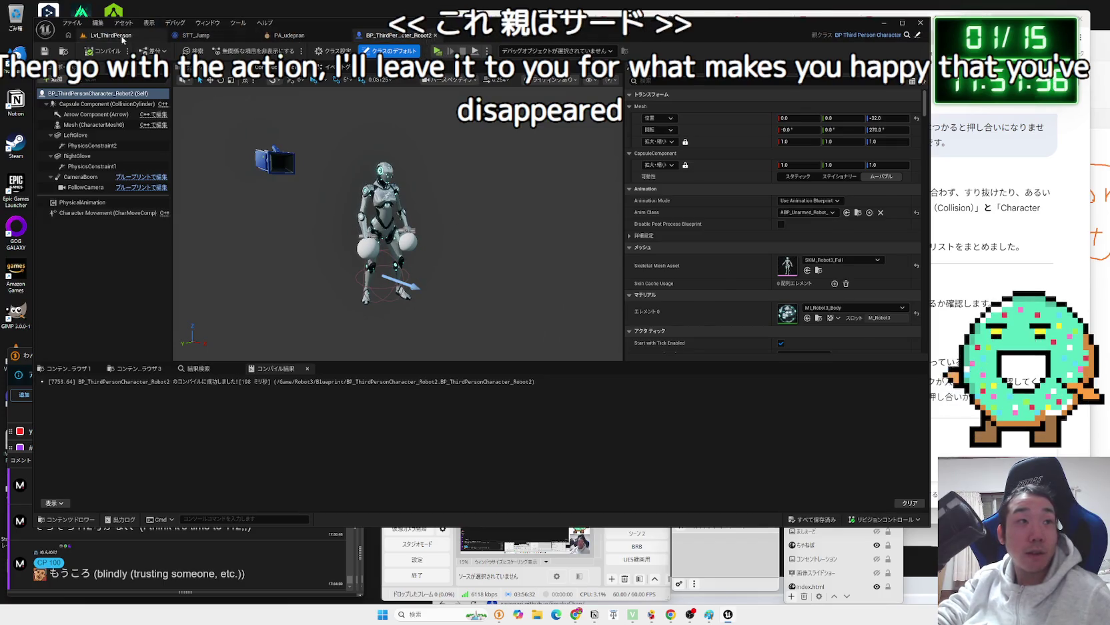
{"action": "left_click", "coordinate": [122, 40]}
{"action": "right_click", "coordinate": [243, 109]}
{"action": "left_click", "coordinate": [286, 214]}
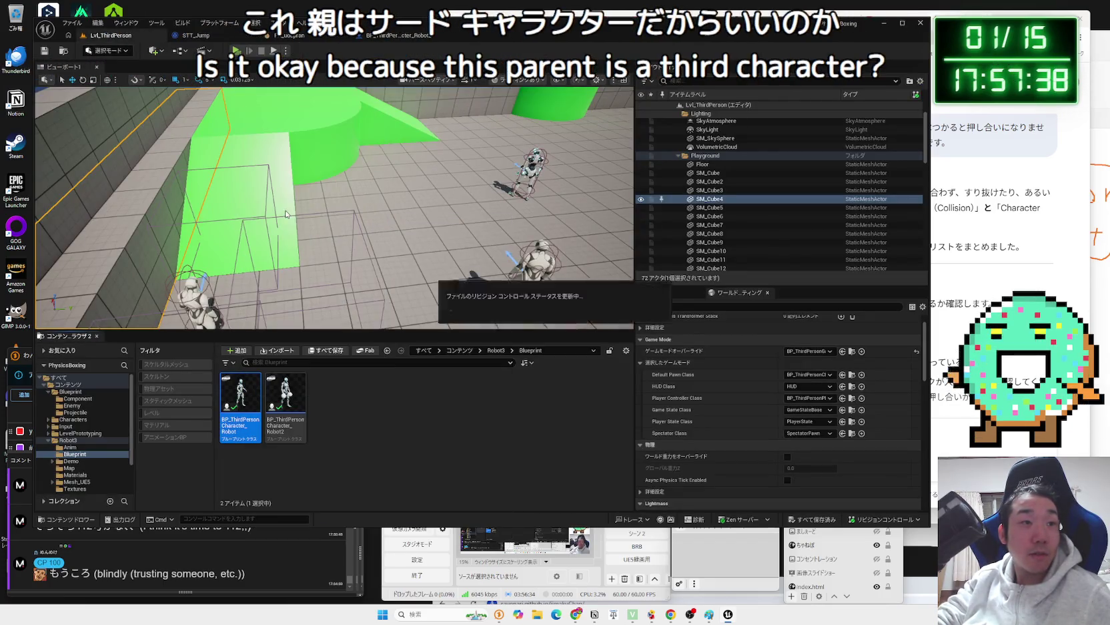
{"action": "left_click", "coordinate": [518, 447]}
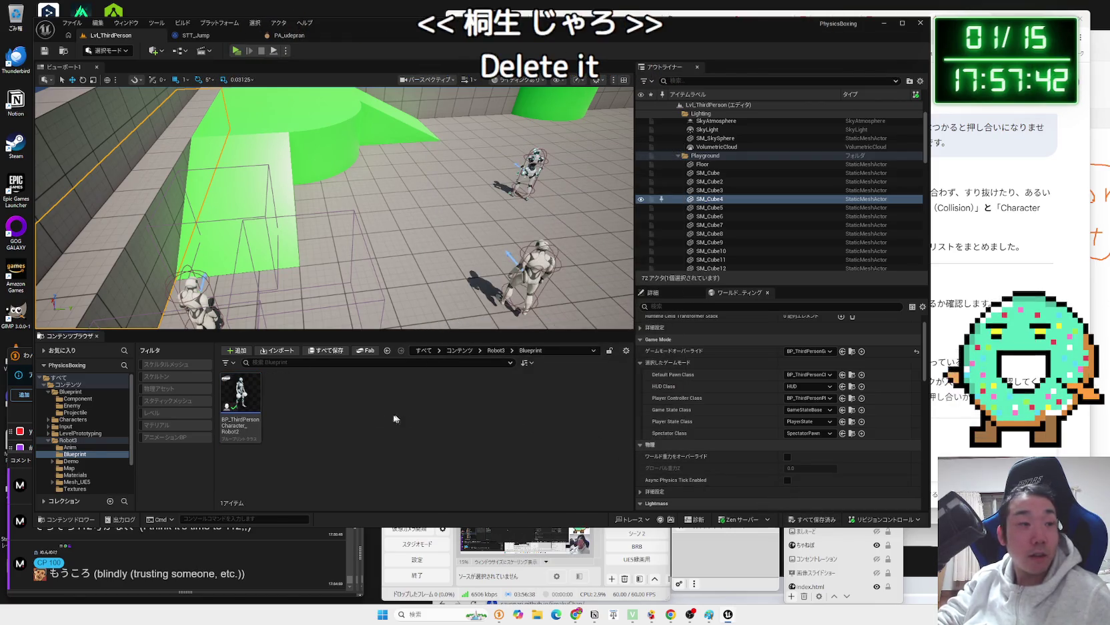
{"action": "left_click", "coordinate": [49, 441]}
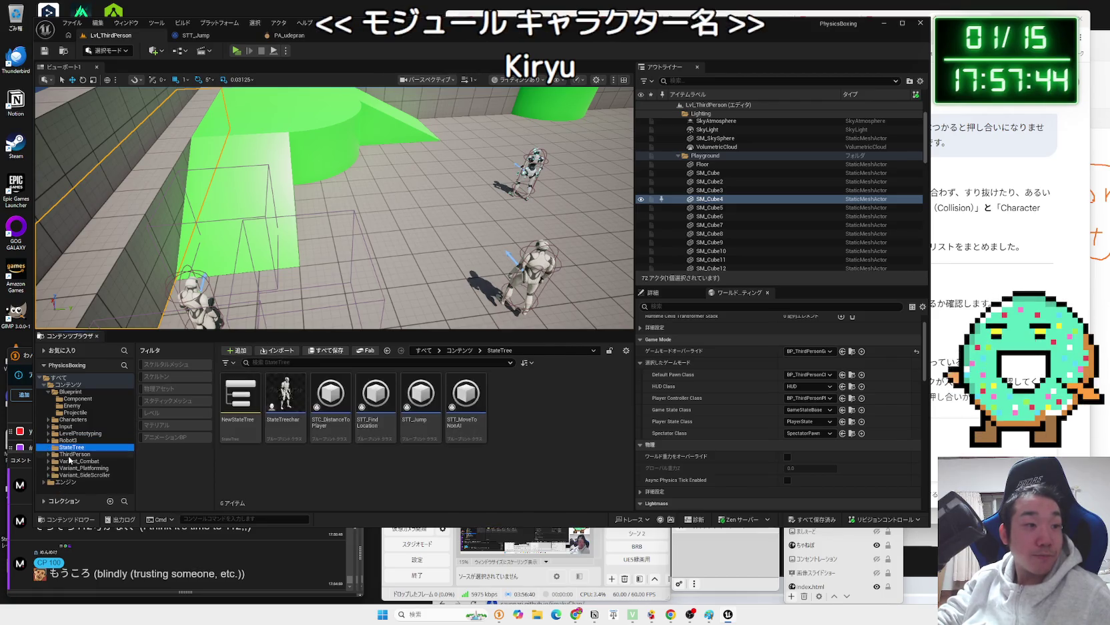
- Delete the Variant_SideScroller folder's assets, confirming both dialogs, then glance at Gemini
{"action": "left_click", "coordinate": [66, 461]}
{"action": "left_click", "coordinate": [54, 475]}
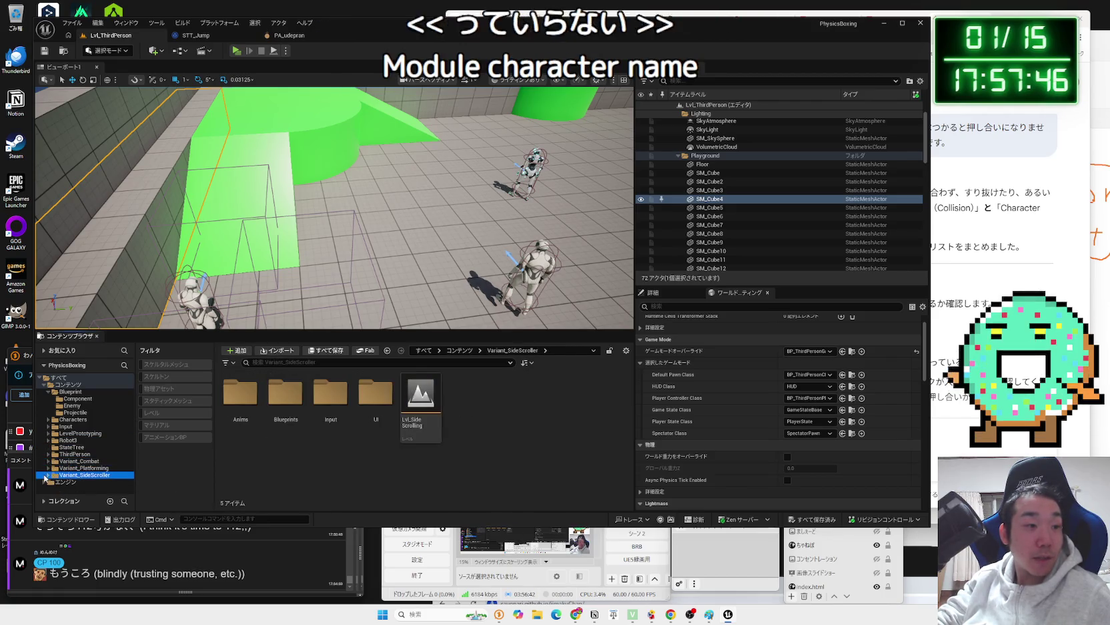
{"action": "right_click", "coordinate": [75, 472]}
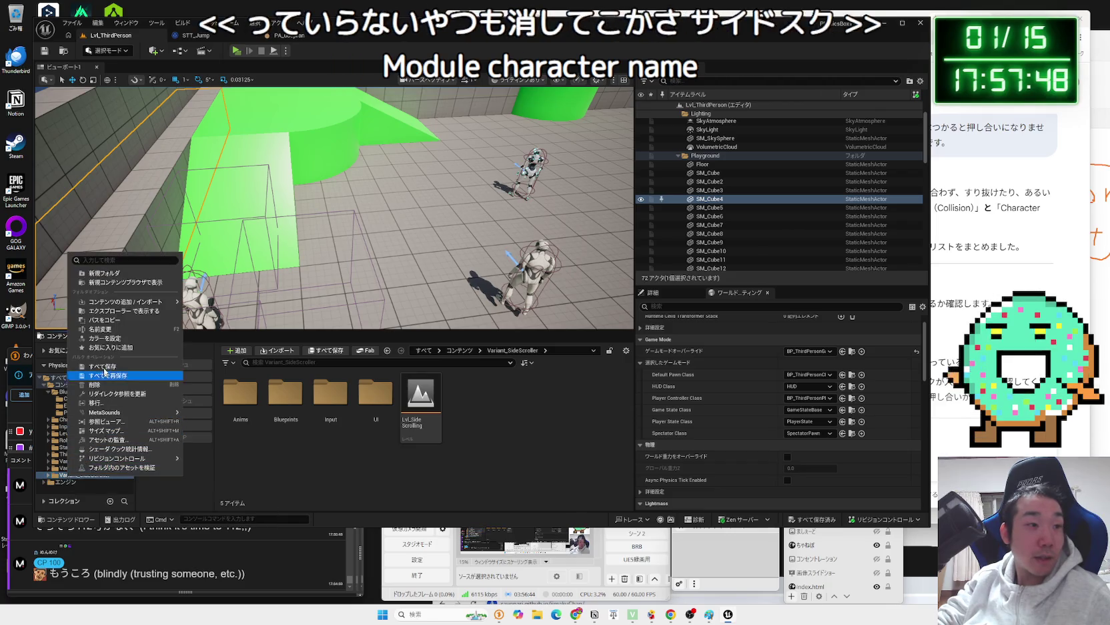
{"action": "left_click", "coordinate": [101, 384]}
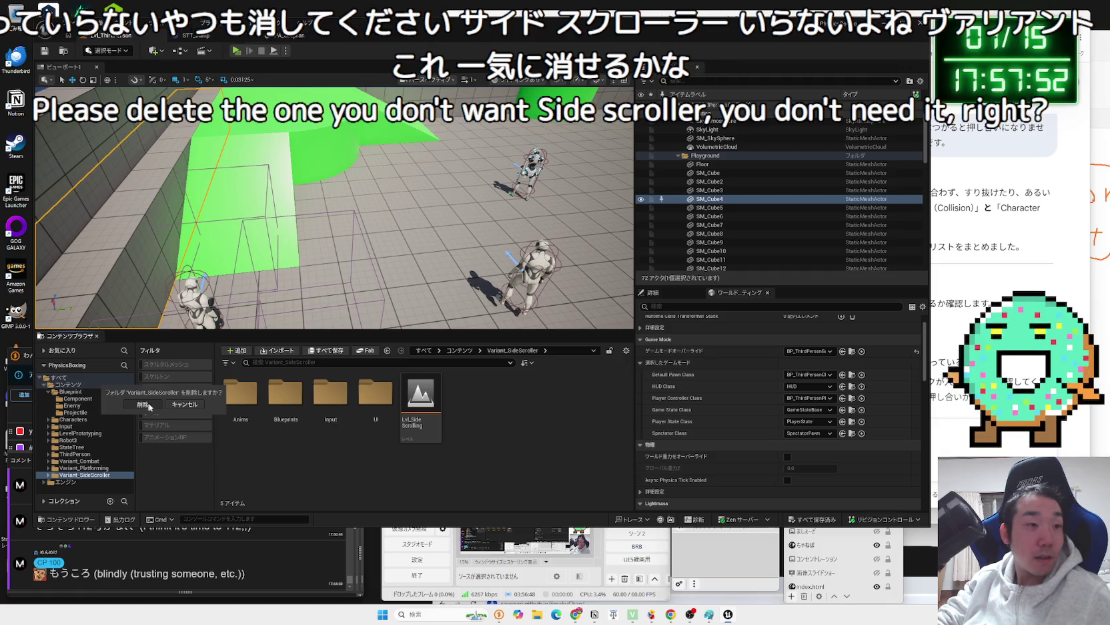
{"action": "left_click", "coordinate": [194, 405]}
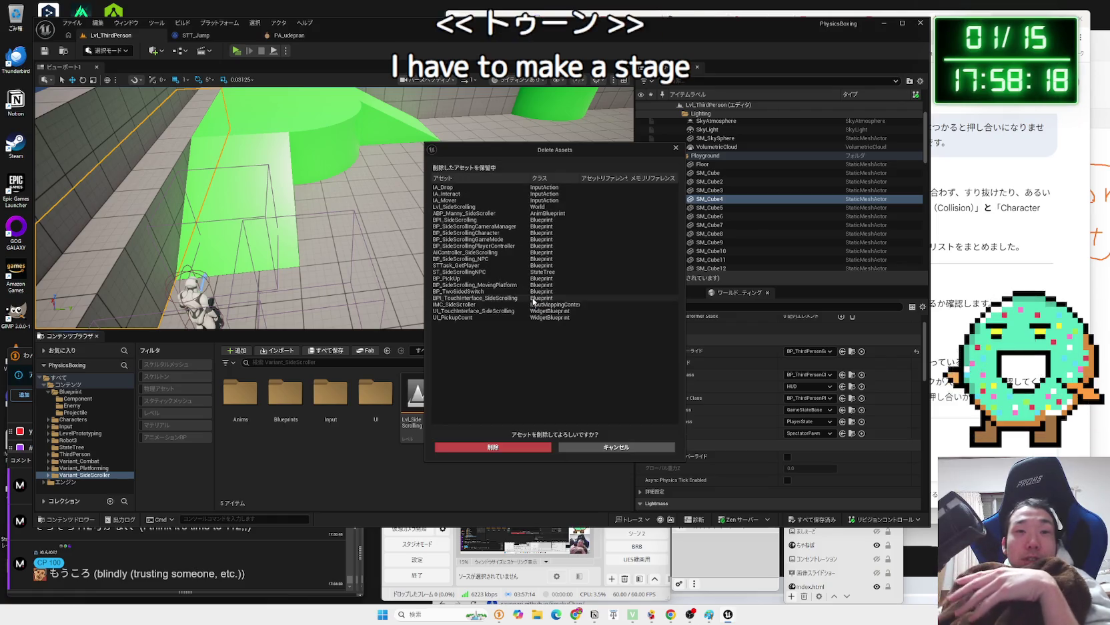
{"action": "left_click", "coordinate": [521, 449]}
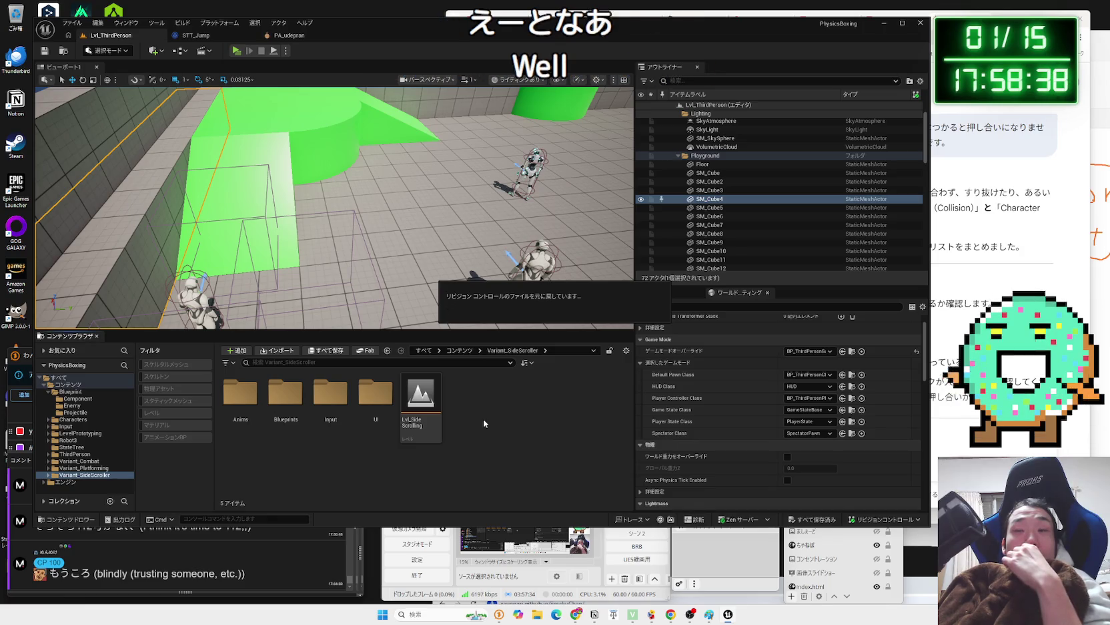
{"action": "left_click", "coordinate": [965, 241]}
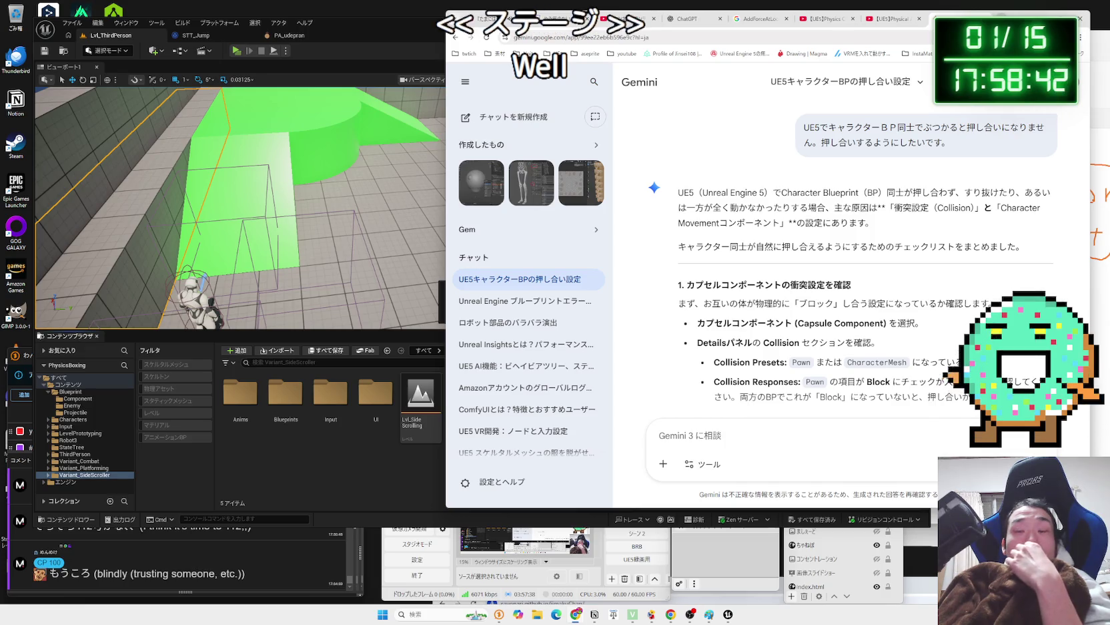
{"action": "left_click", "coordinate": [365, 367]}
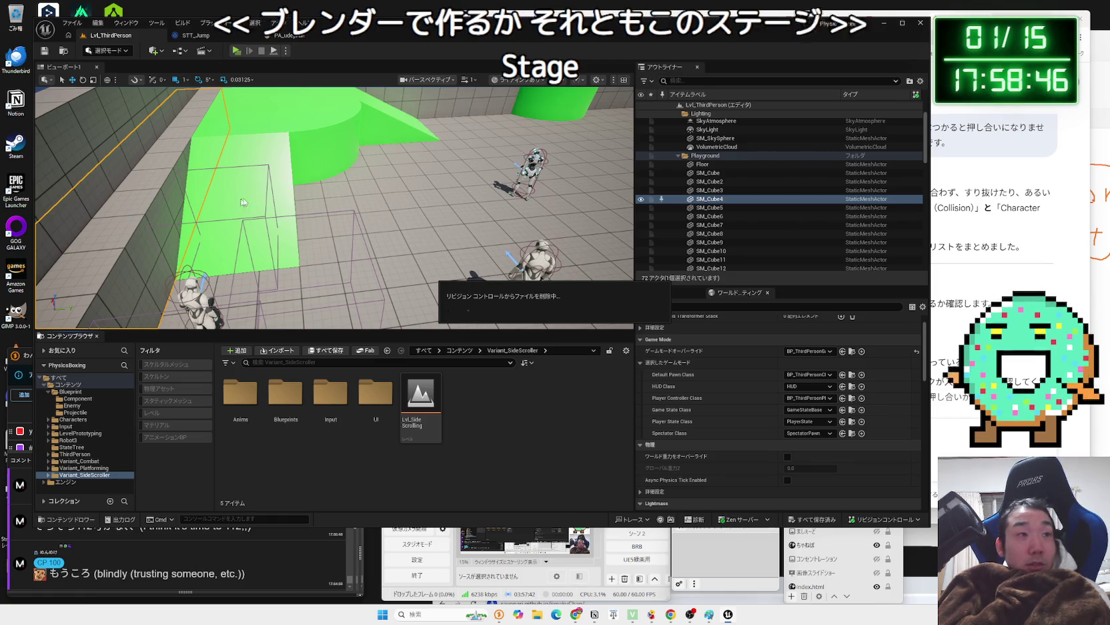
- Browse between Variant_SideScroller and Variant_Platforming to check their folder contents
{"action": "right_click", "coordinate": [268, 196]}
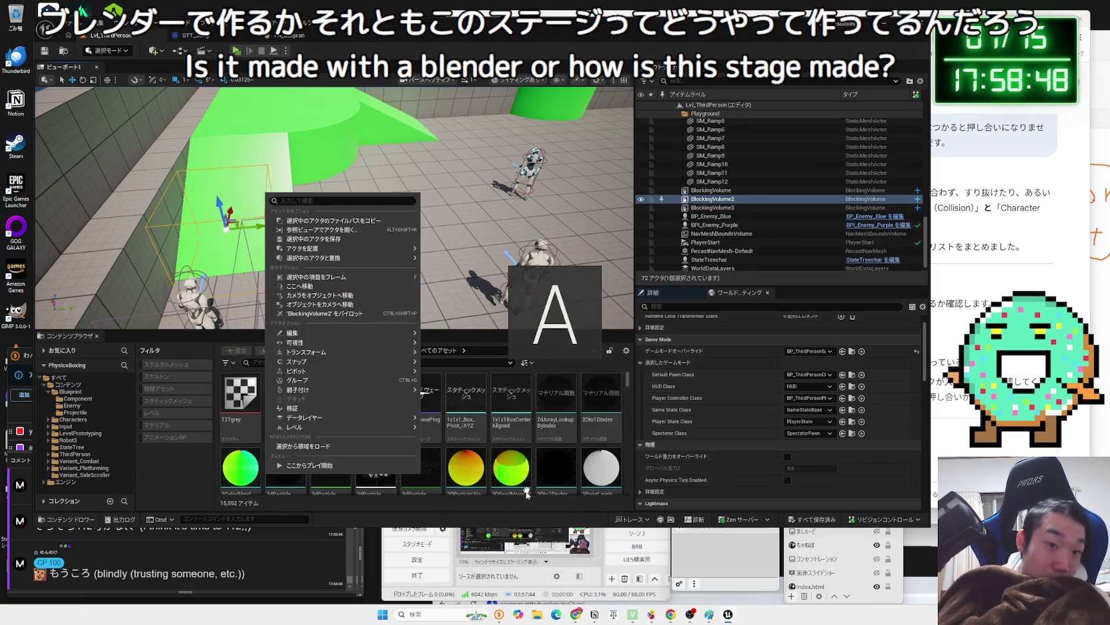
{"action": "left_click", "coordinate": [99, 467]}
{"action": "left_click", "coordinate": [91, 474]}
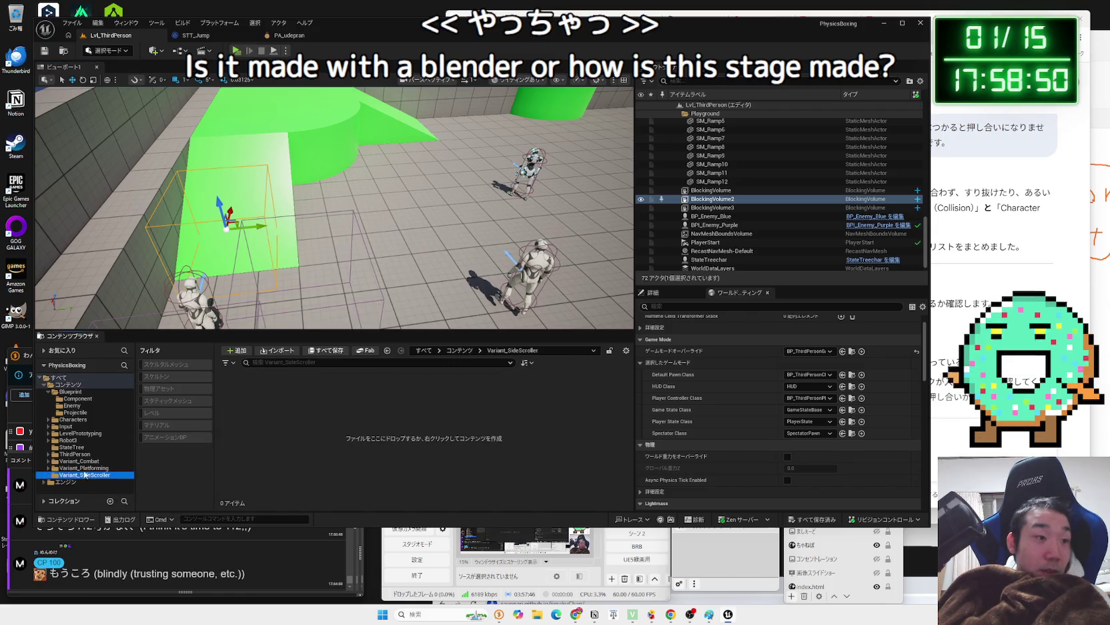
{"action": "left_click", "coordinate": [87, 468]}
{"action": "left_click", "coordinate": [84, 475]}
{"action": "left_click", "coordinate": [84, 468]}
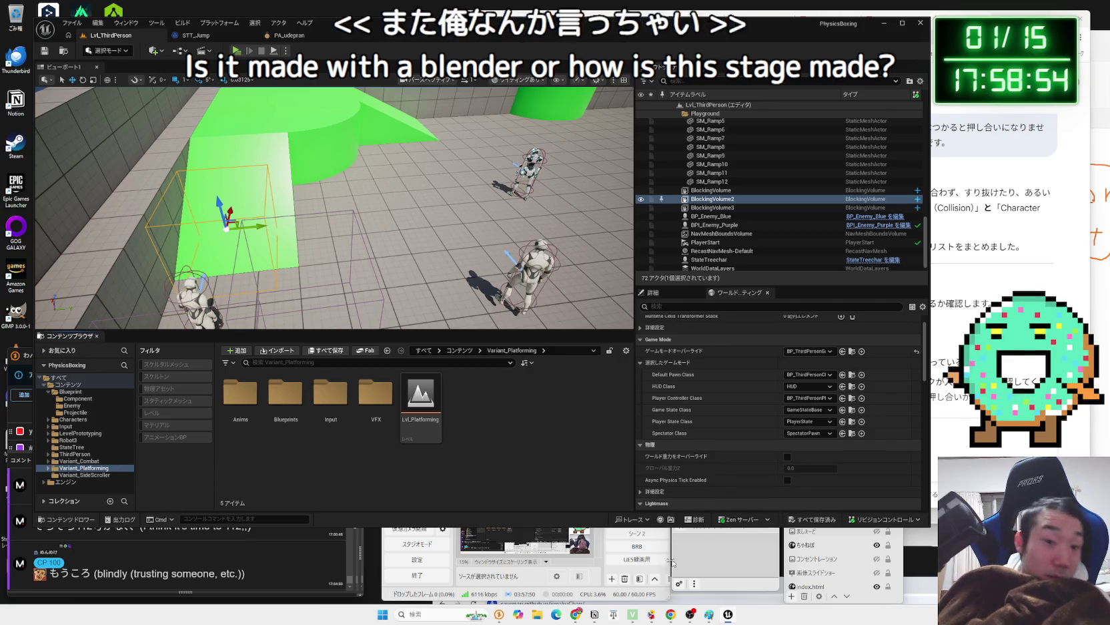
{"action": "mouse_move", "coordinate": [689, 619]}
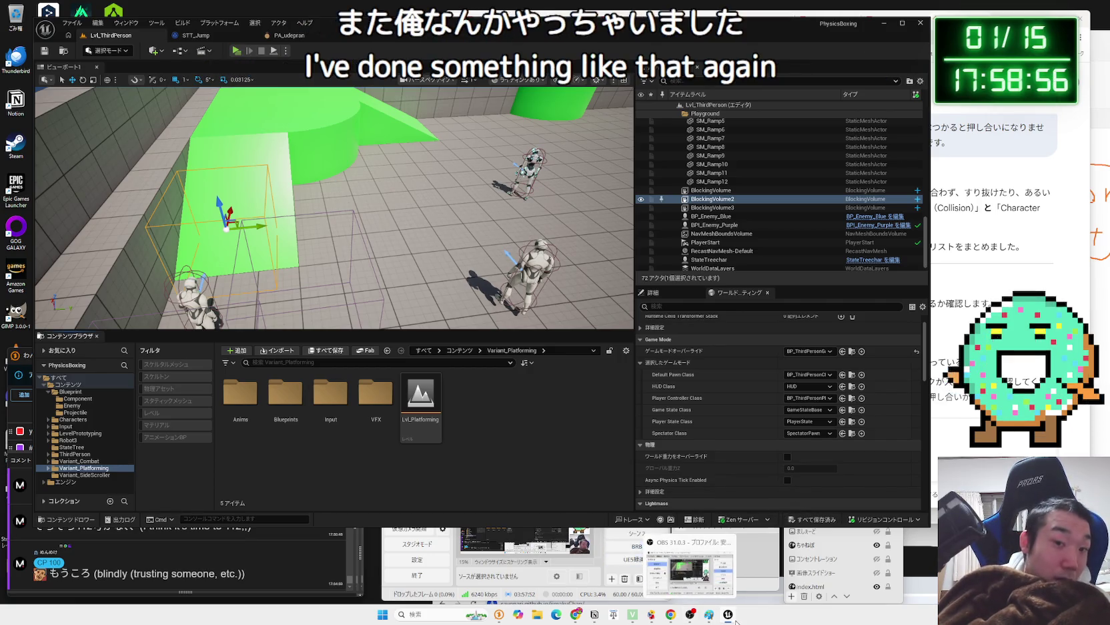
{"action": "mouse_move", "coordinate": [728, 615]}
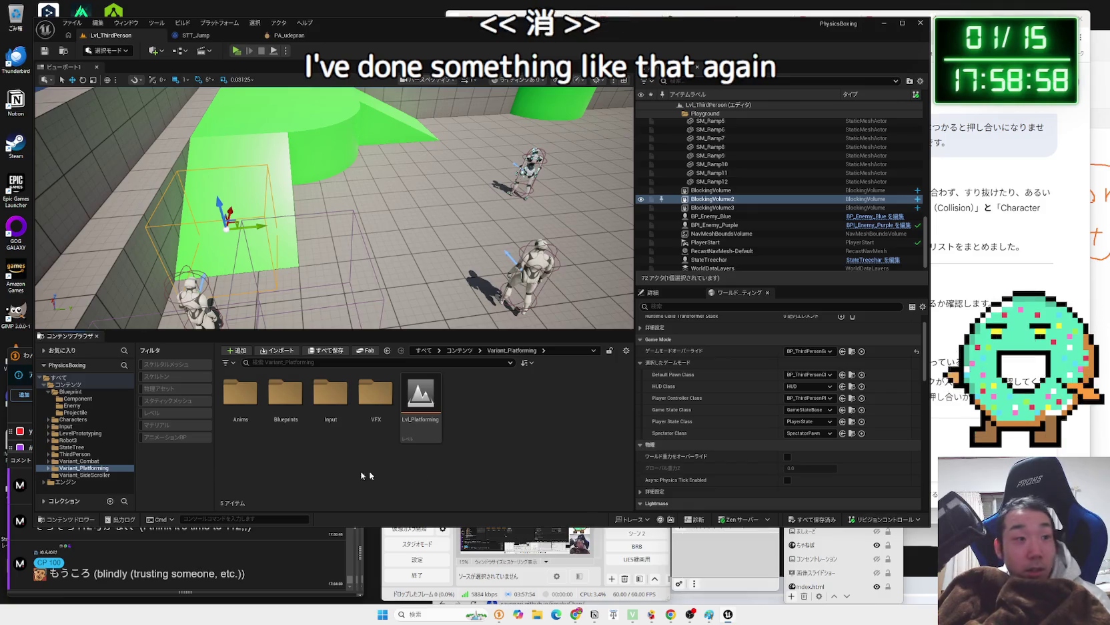
{"action": "left_click", "coordinate": [82, 468]}
{"action": "left_click", "coordinate": [87, 474]}
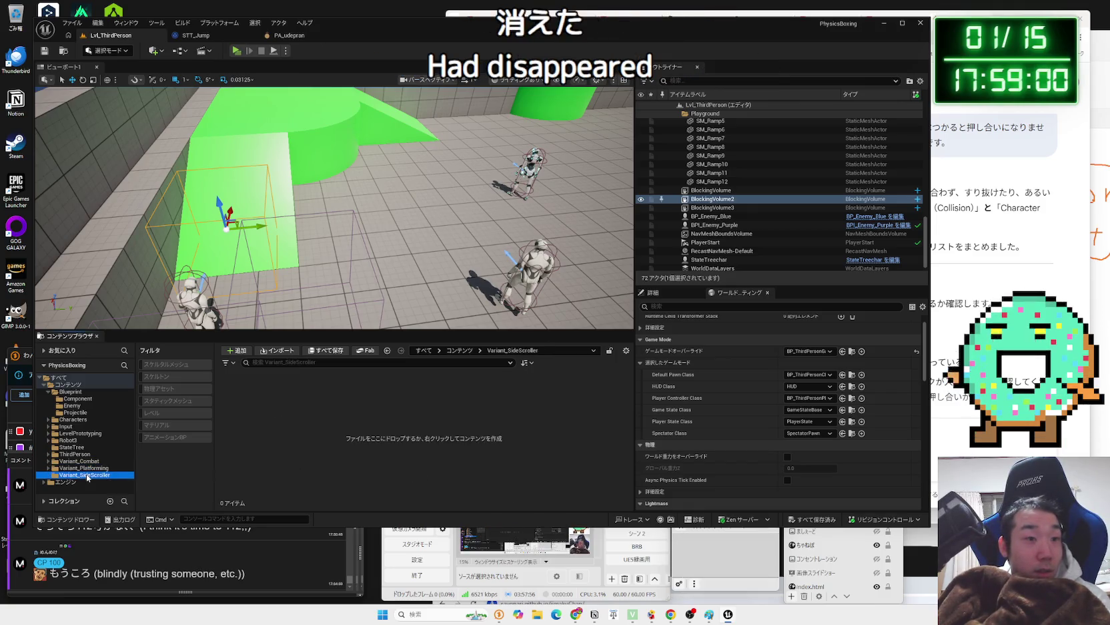
{"action": "key", "text": "Up"}
{"action": "key", "text": "Up"}
{"action": "key", "text": "Up"}
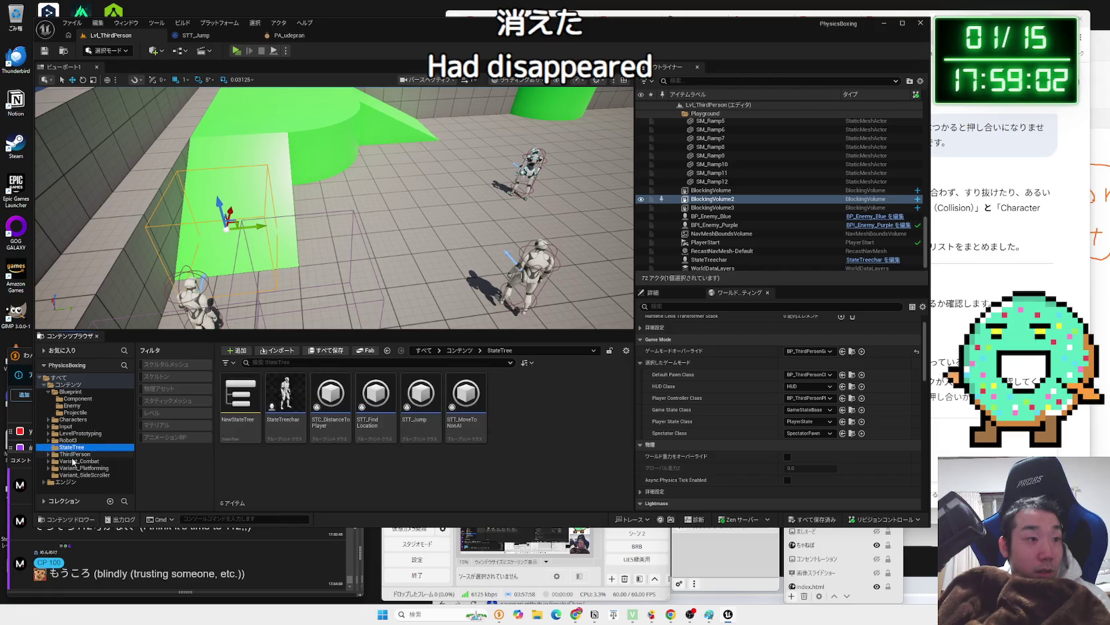
{"action": "left_click", "coordinate": [50, 470]}
{"action": "left_click", "coordinate": [52, 475]}
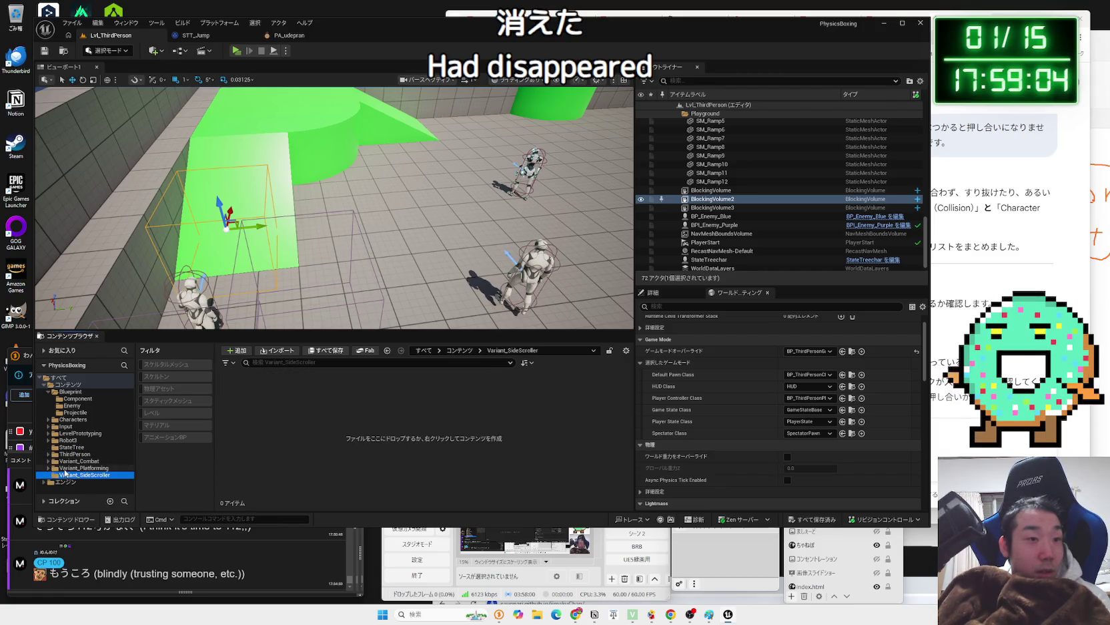
{"action": "left_click", "coordinate": [64, 469]}
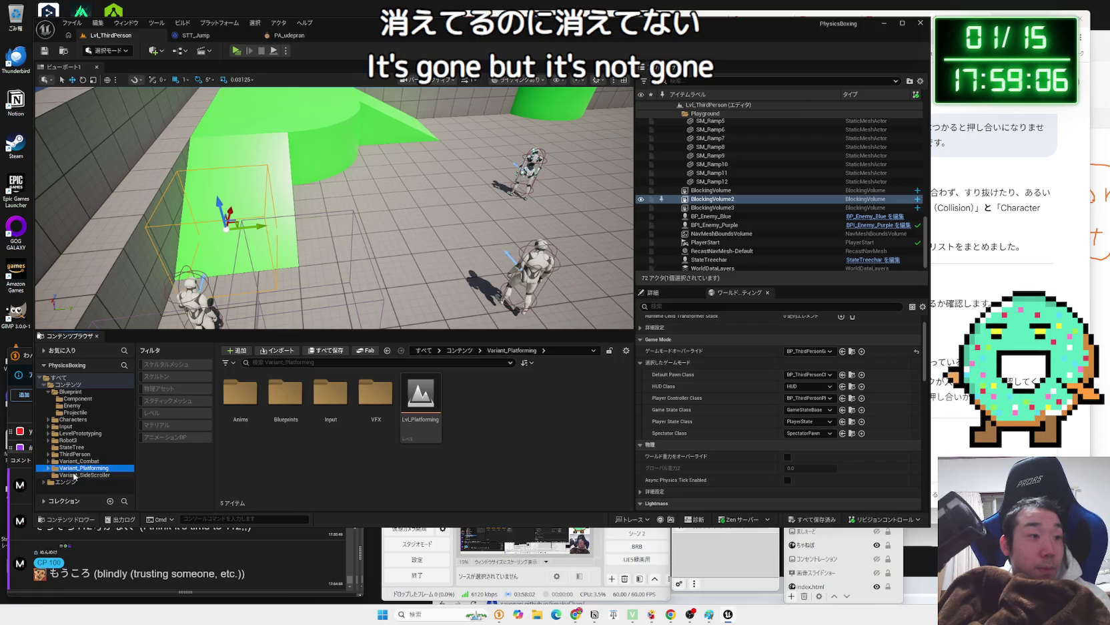
- Delete the empty Variant_SideScroller folder and show Variant_Platforming's contents
{"action": "right_click", "coordinate": [74, 475]}
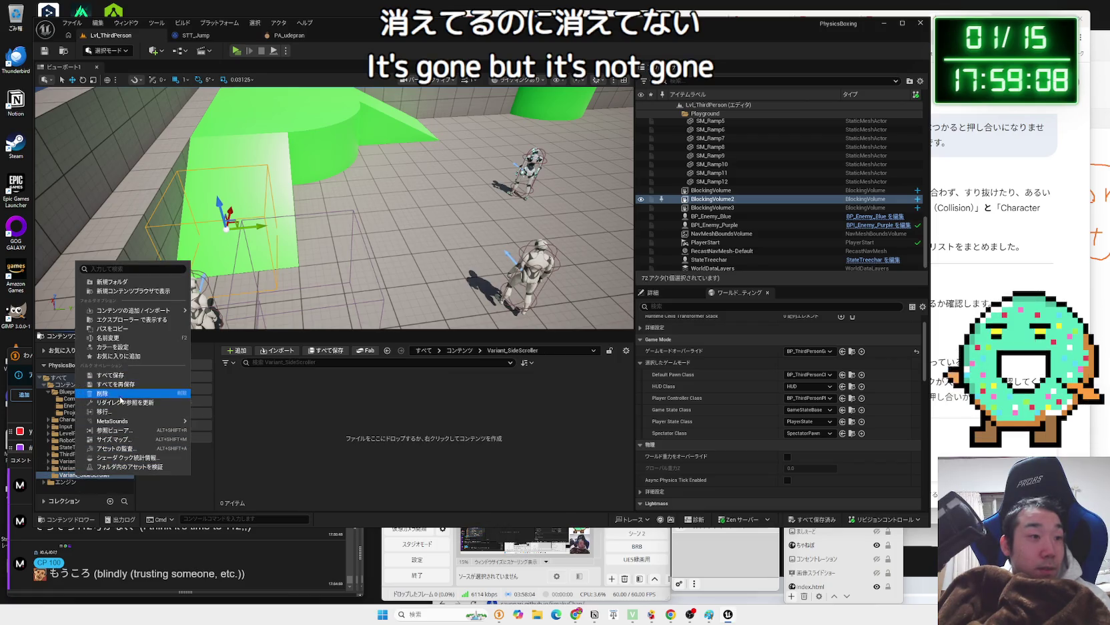
{"action": "left_click", "coordinate": [121, 400]}
{"action": "left_click", "coordinate": [148, 422]}
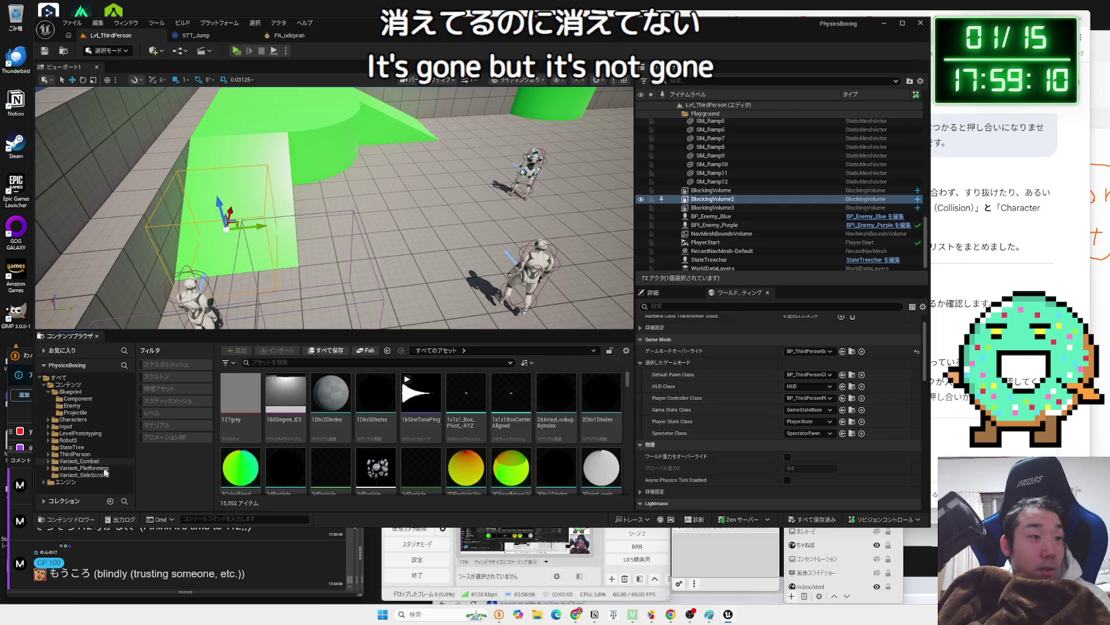
{"action": "left_click", "coordinate": [77, 460]}
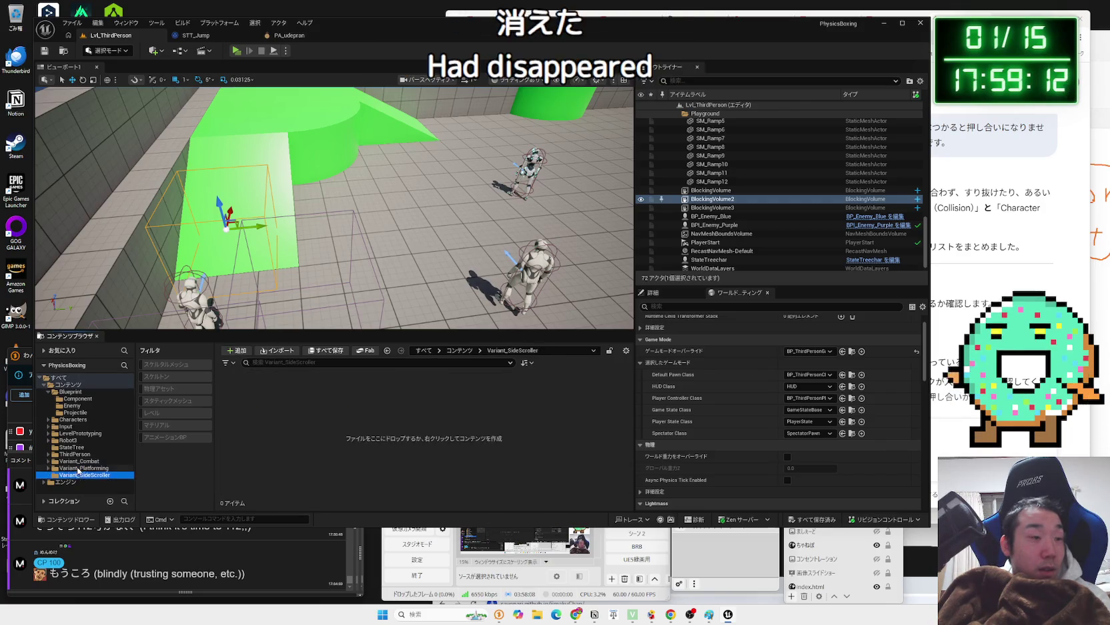
{"action": "left_click", "coordinate": [76, 468]}
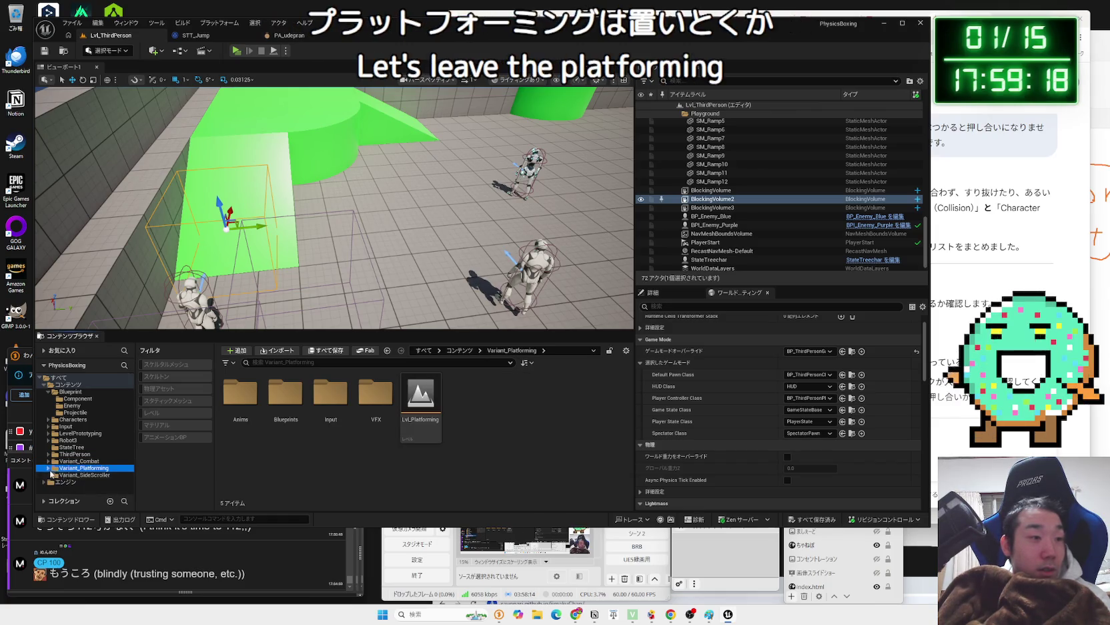
- View the Variant_Combat, ThirdPerson and LevelPrototyping folder contents
{"action": "left_click", "coordinate": [50, 462]}
{"action": "left_click", "coordinate": [79, 461]}
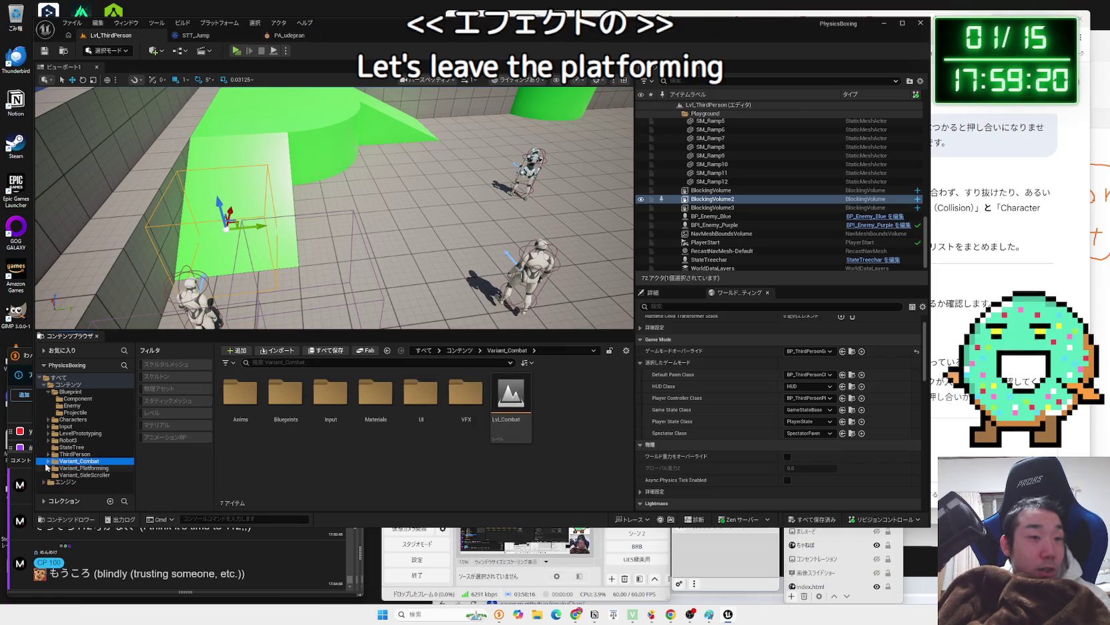
{"action": "left_click", "coordinate": [83, 441]}
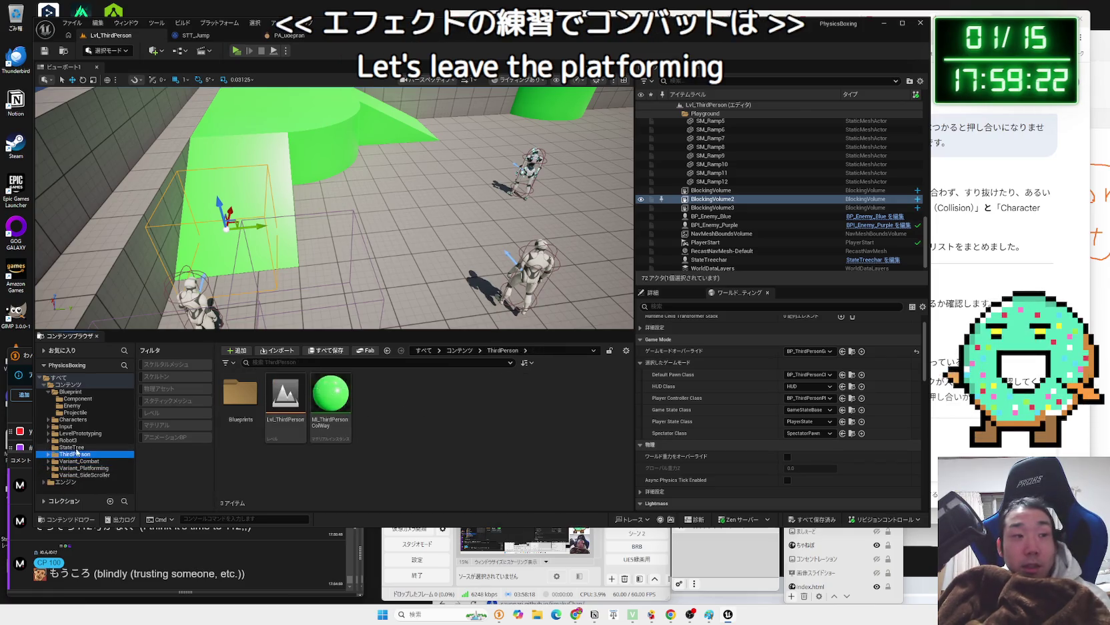
{"action": "left_click", "coordinate": [78, 461]}
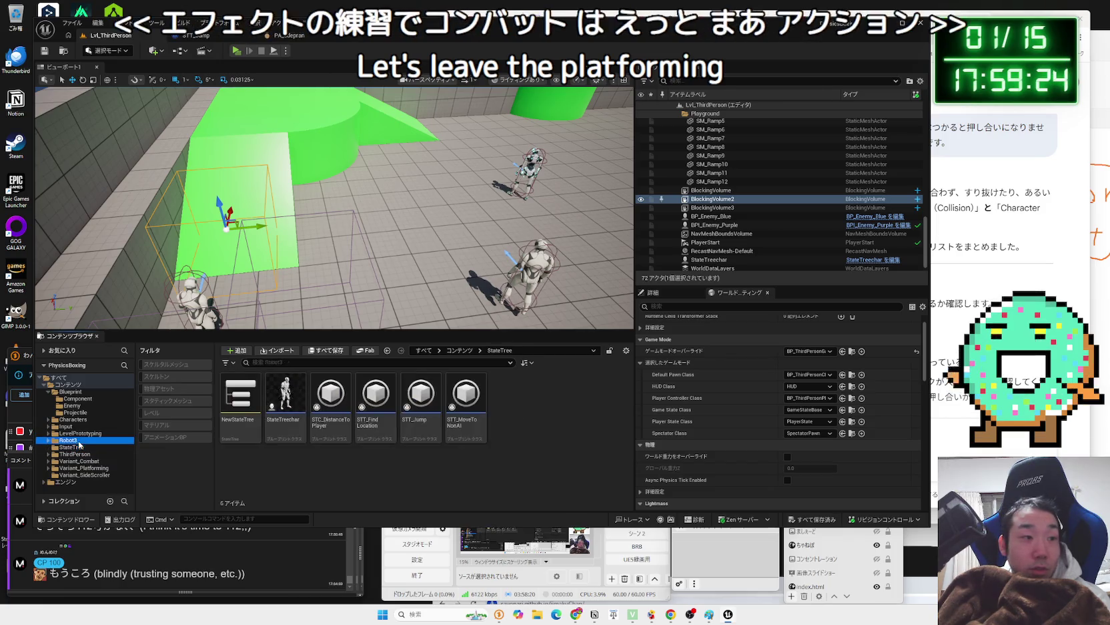
{"action": "left_click", "coordinate": [54, 433]}
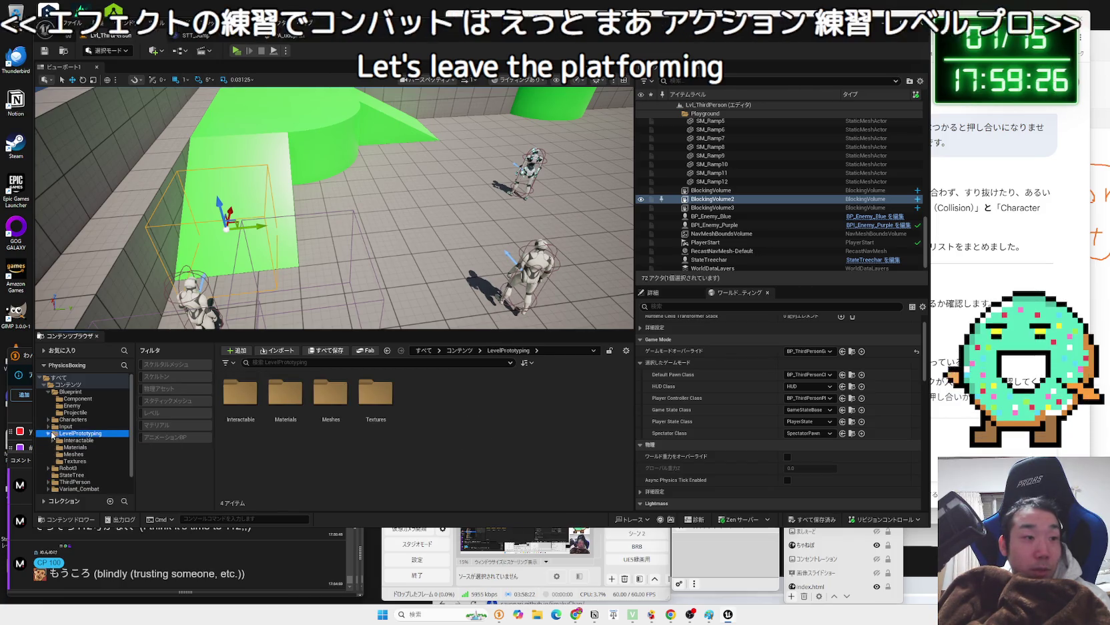
- Drill into LevelPrototyping's Interactable, Door and Meshes folders, then its Materials folder
{"action": "double_click", "coordinate": [254, 403]}
{"action": "double_click", "coordinate": [255, 403]}
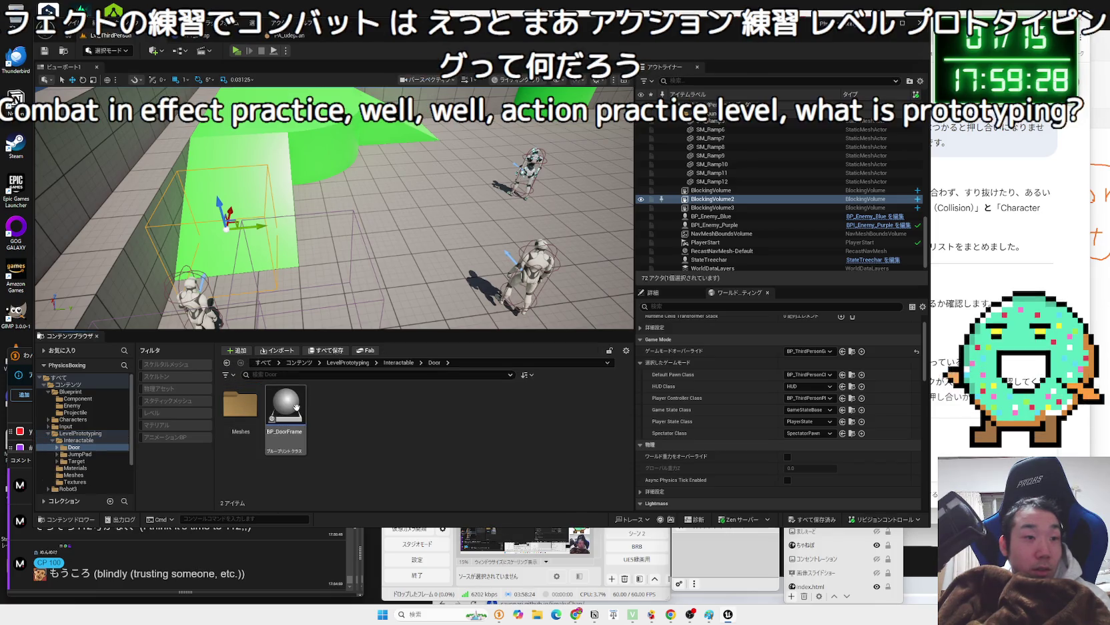
{"action": "double_click", "coordinate": [251, 404]}
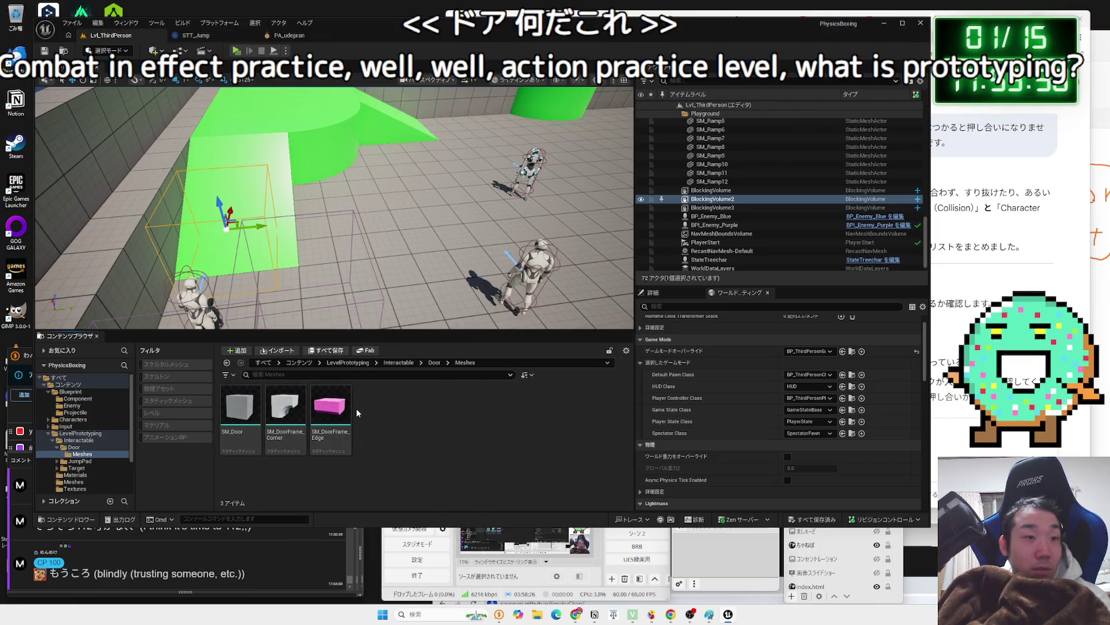
{"action": "key", "text": "alt+Left"}
{"action": "key", "text": "alt+Left"}
{"action": "key", "text": "alt+Left"}
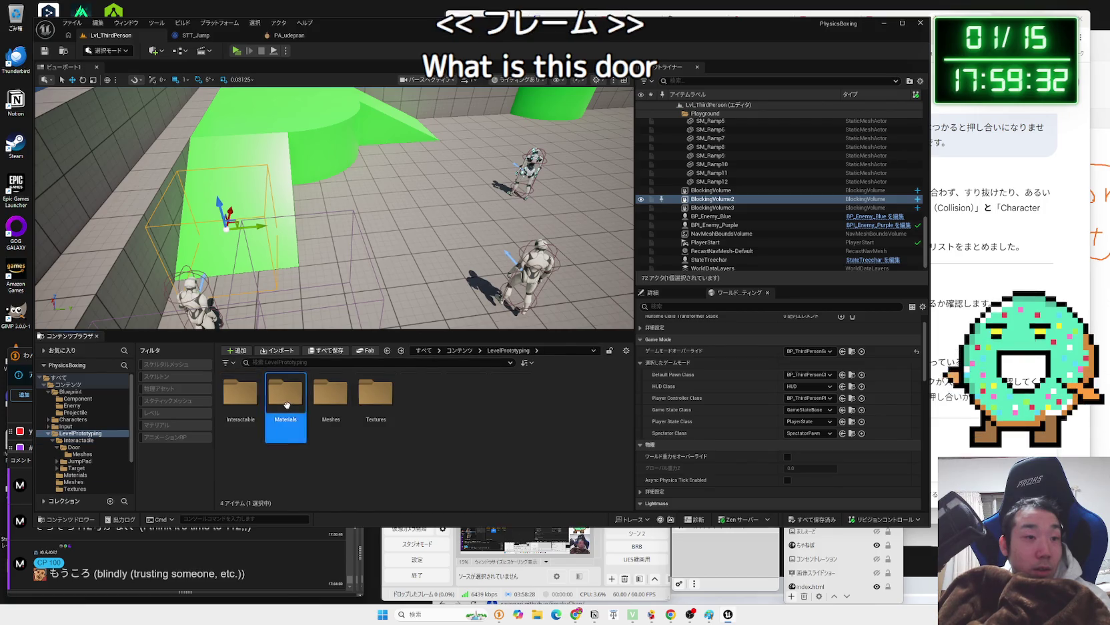
{"action": "double_click", "coordinate": [287, 403]}
{"action": "key", "text": "alt+Left"}
{"action": "double_click", "coordinate": [281, 406]}
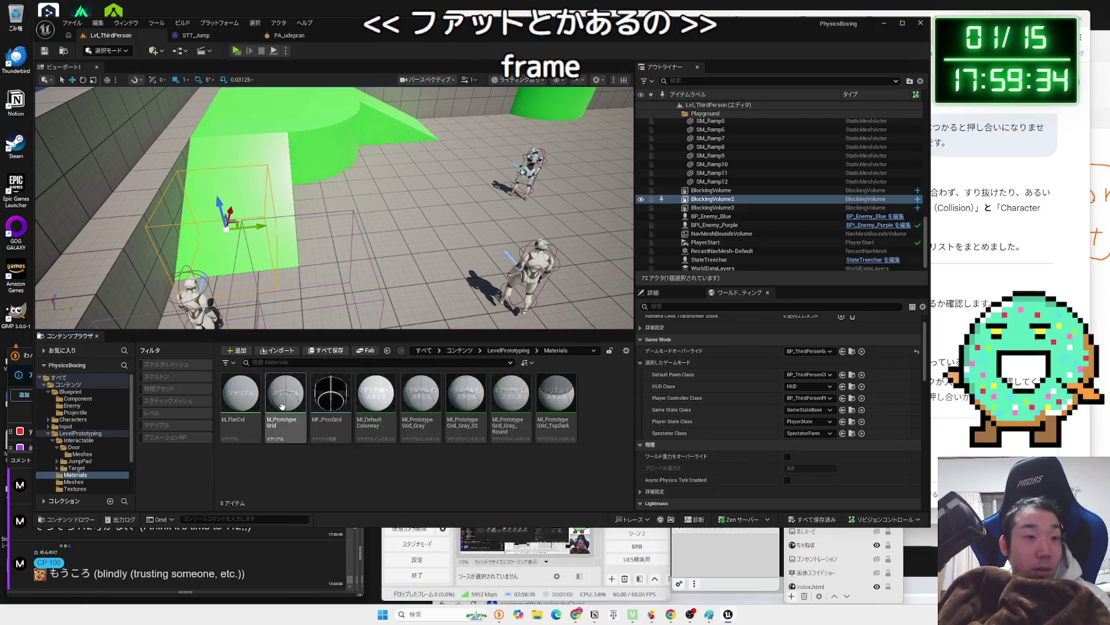
{"action": "key", "text": "alt+Left"}
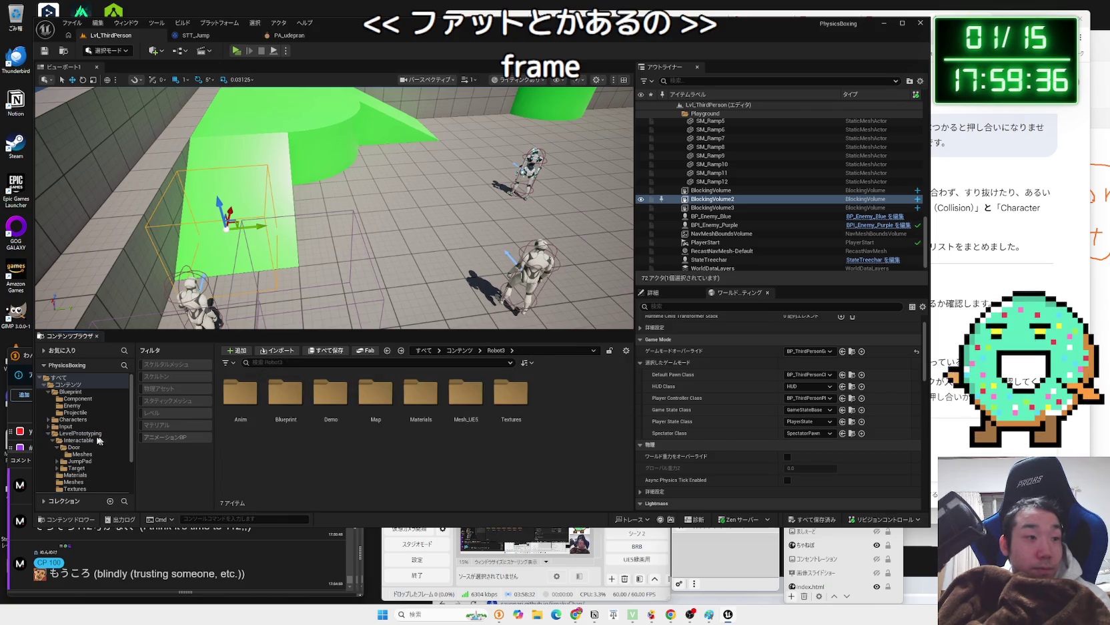
- Fly the viewport toward the cylinder platform and select the level's Floor
{"action": "left_click_drag", "start_coordinate": [334, 200], "coordinate": [293, 213]}
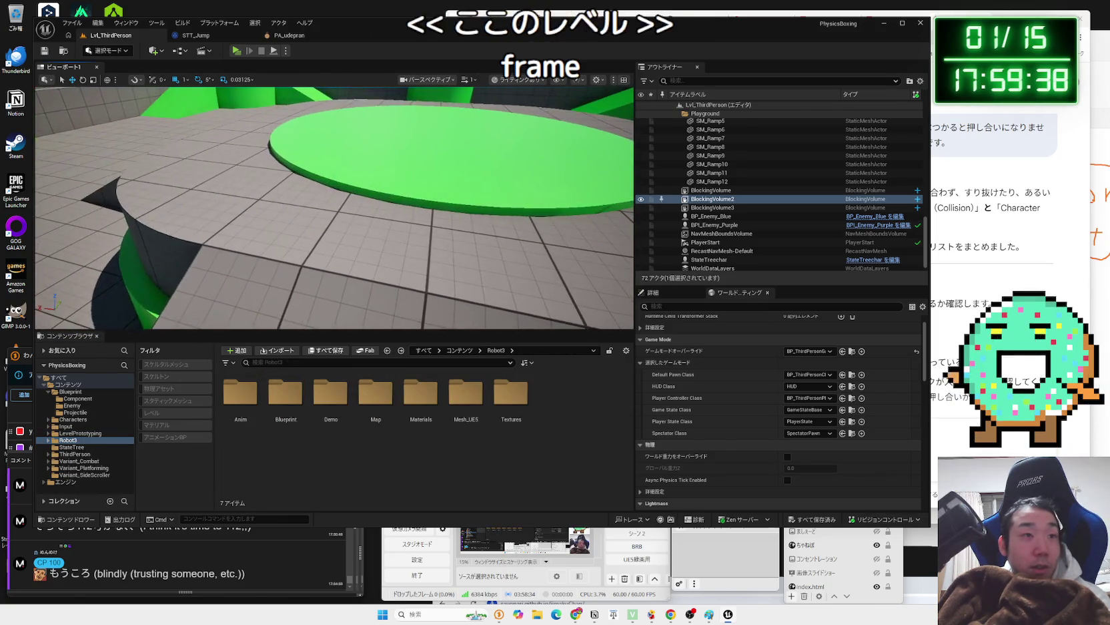
{"action": "left_click", "coordinate": [507, 209]}
{"action": "mouse_move", "coordinate": [507, 208]}
{"action": "left_mouse_down"}
{"action": "mouse_move", "coordinate": [122, 256]}
{"action": "mouse_move", "coordinate": [134, 253]}
{"action": "left_mouse_up"}
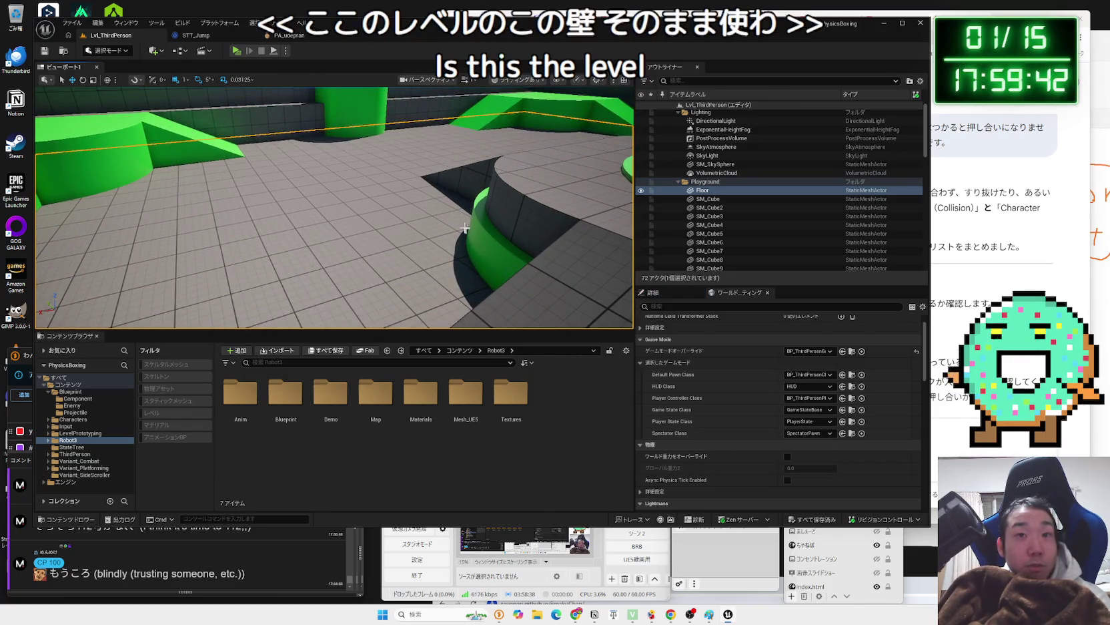
{"action": "left_click_drag", "start_coordinate": [240, 180], "coordinate": [230, 168]}
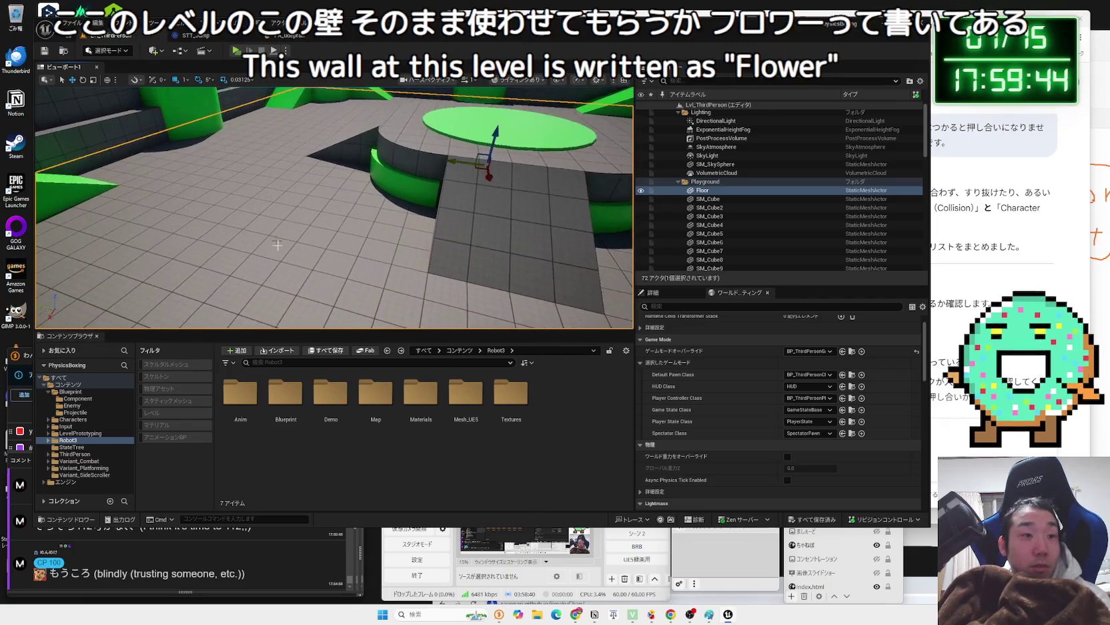
{"action": "double_click", "coordinate": [430, 400]}
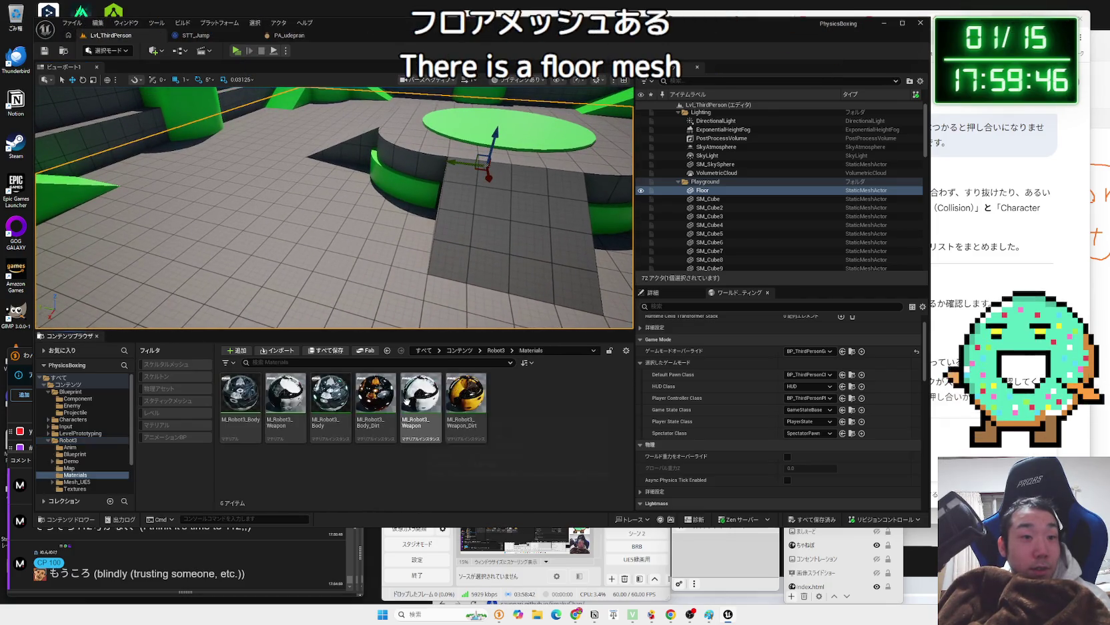
{"action": "key", "text": "alt+Left"}
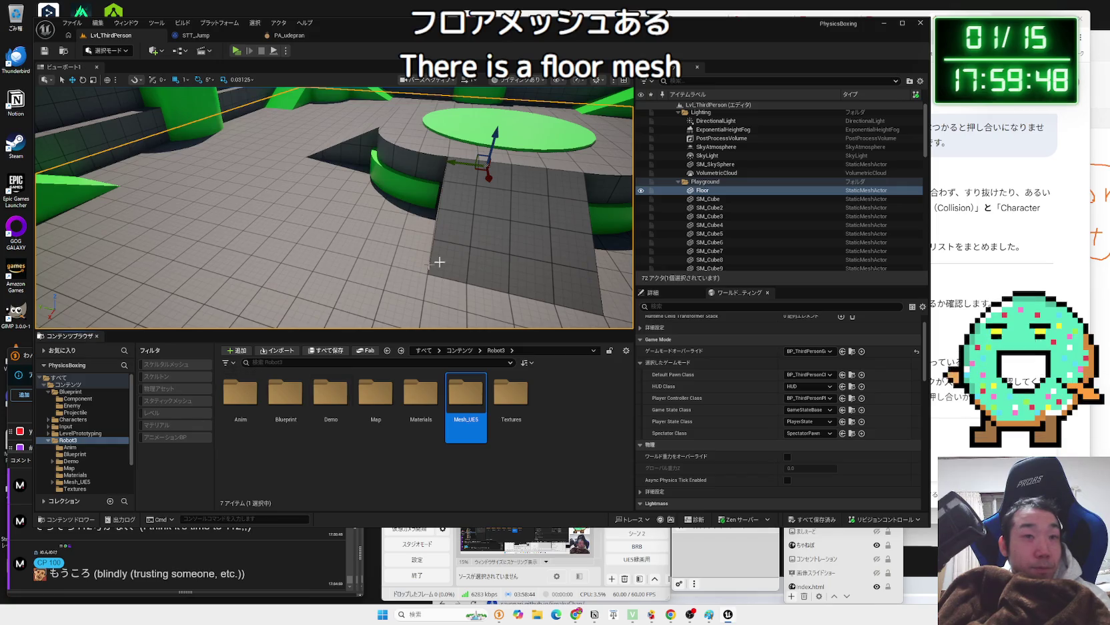
- Browse to the Floor actor's mesh asset, SM_Template_Map_Floor, in the Content Browser
{"action": "right_click", "coordinate": [704, 194]}
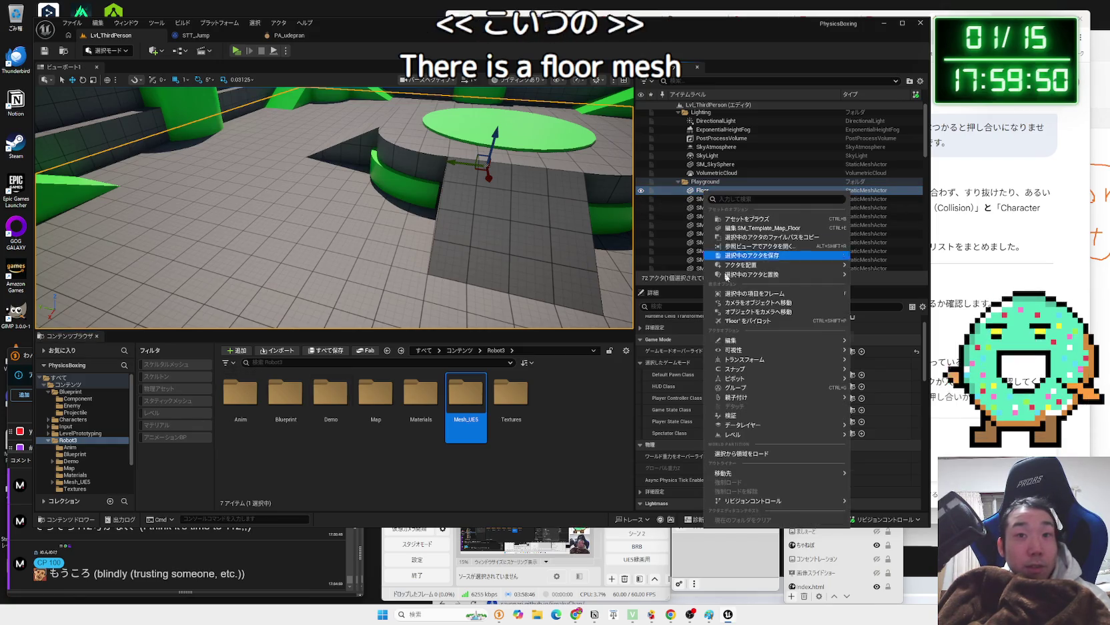
{"action": "mouse_move", "coordinate": [768, 472]}
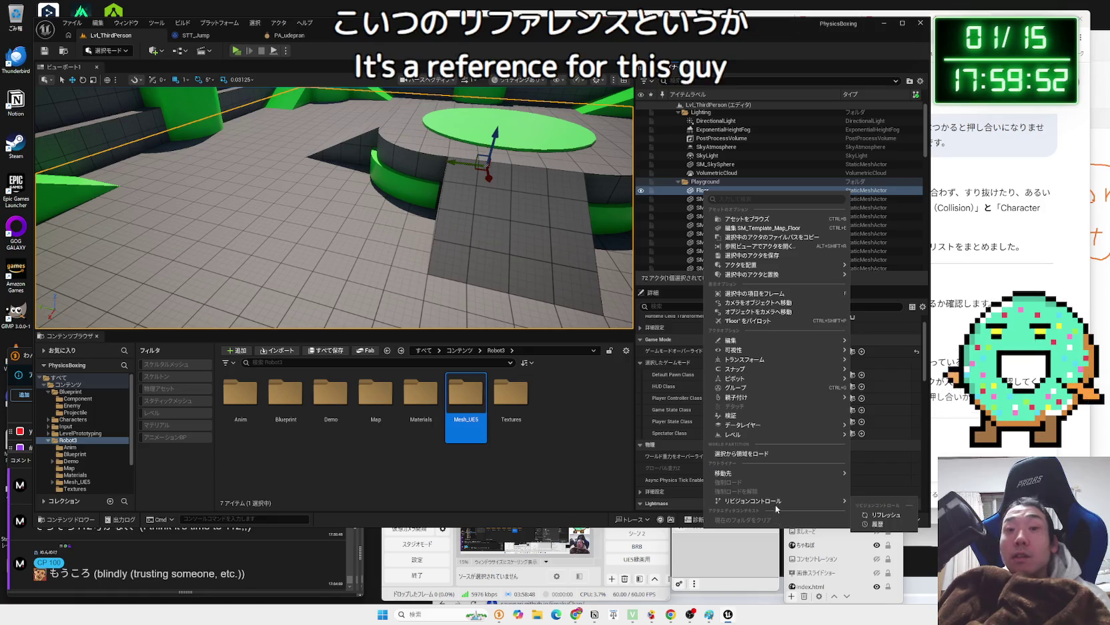
{"action": "mouse_move", "coordinate": [770, 399]}
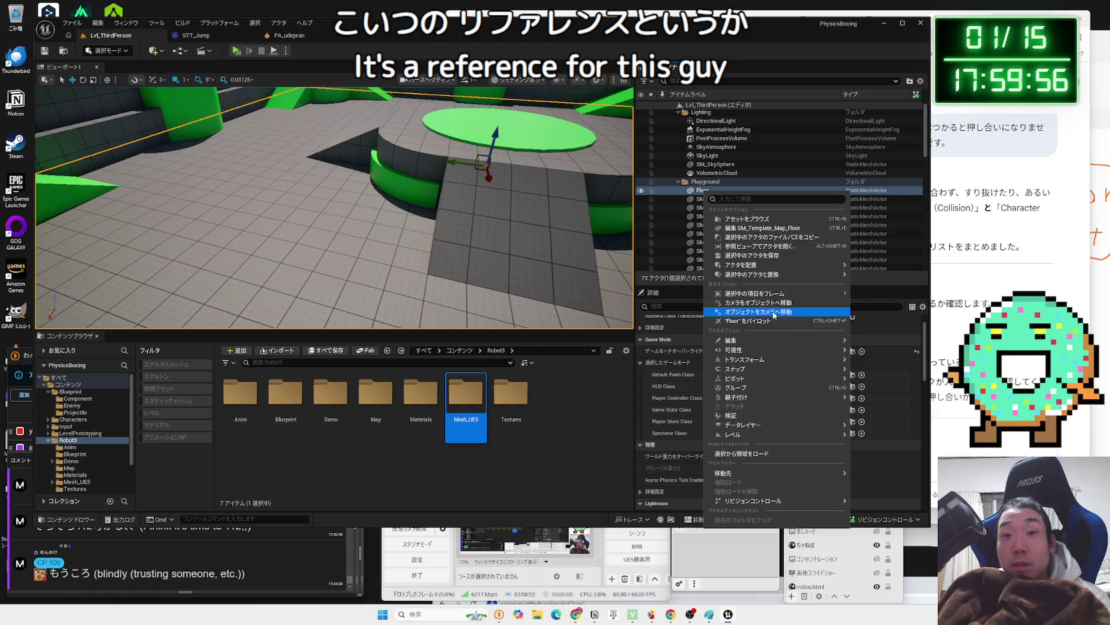
{"action": "mouse_move", "coordinate": [778, 279]}
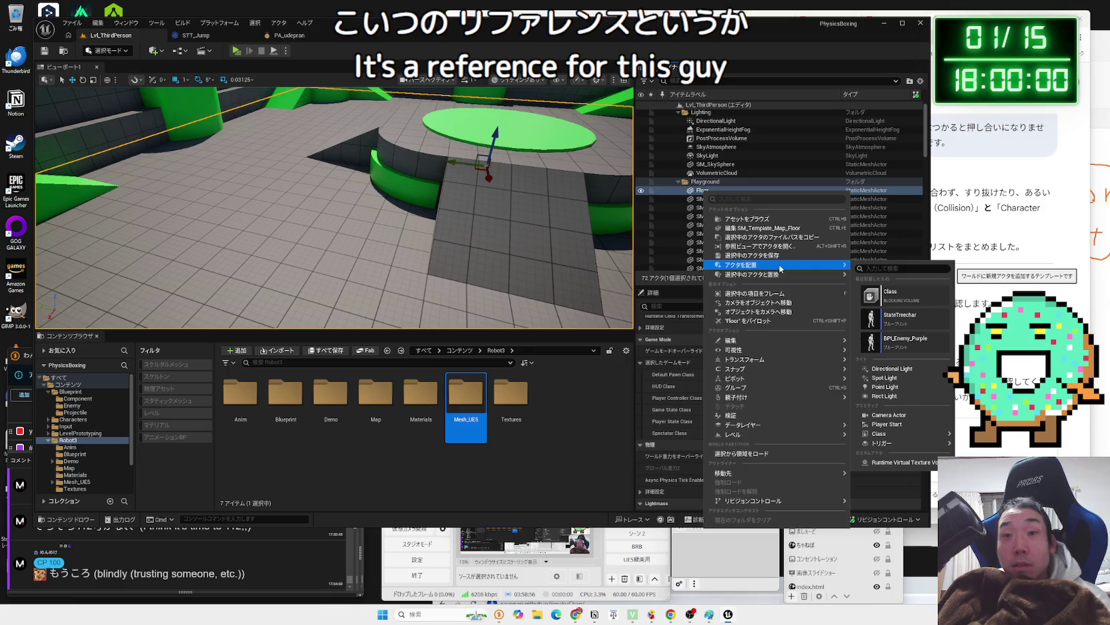
{"action": "left_click", "coordinate": [763, 221]}
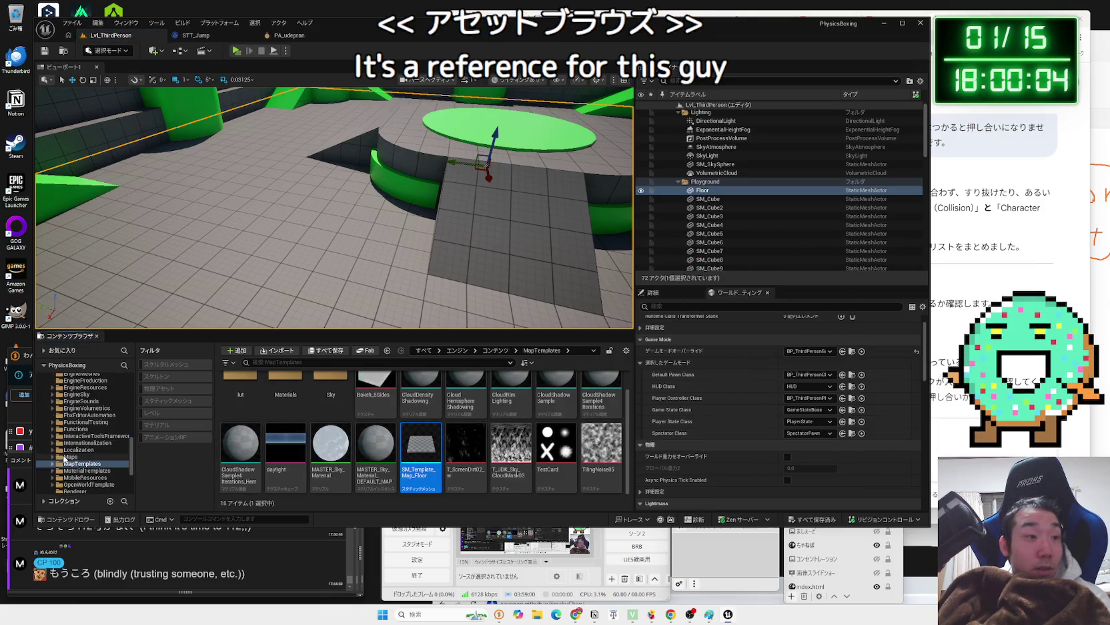
- Place a copy of SM_Template_Map_Floor into the level and frame it
{"action": "scroll", "coordinate": [65, 458], "scroll_direction": "down", "scroll_amount": 2}
{"action": "scroll", "coordinate": [65, 453], "scroll_direction": "down", "scroll_amount": 3}
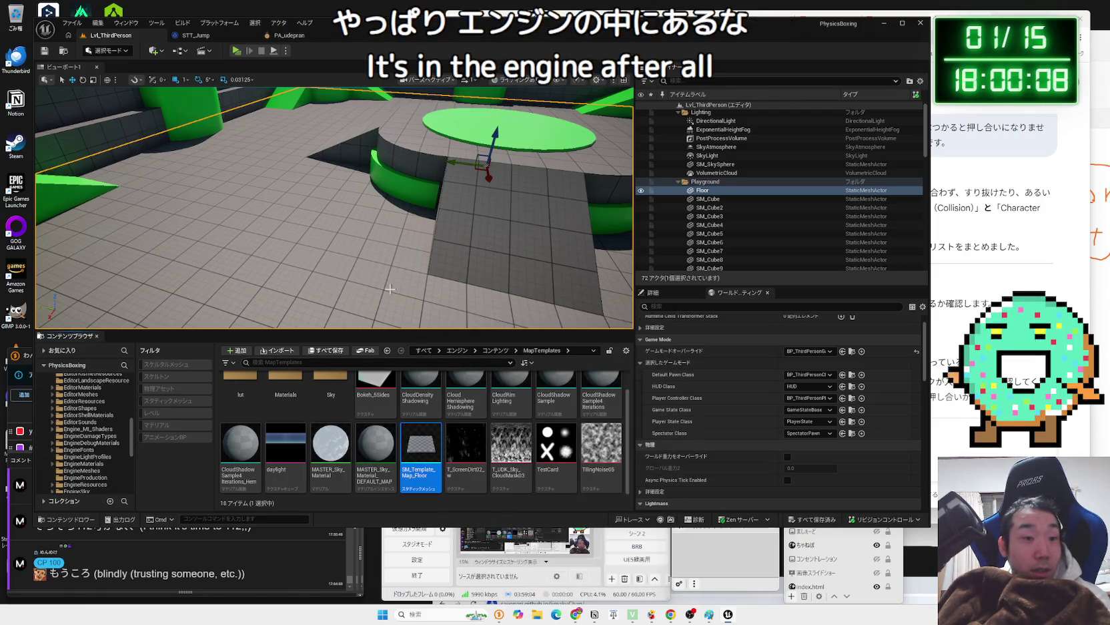
{"action": "left_click_drag", "start_coordinate": [390, 288], "coordinate": [350, 302]}
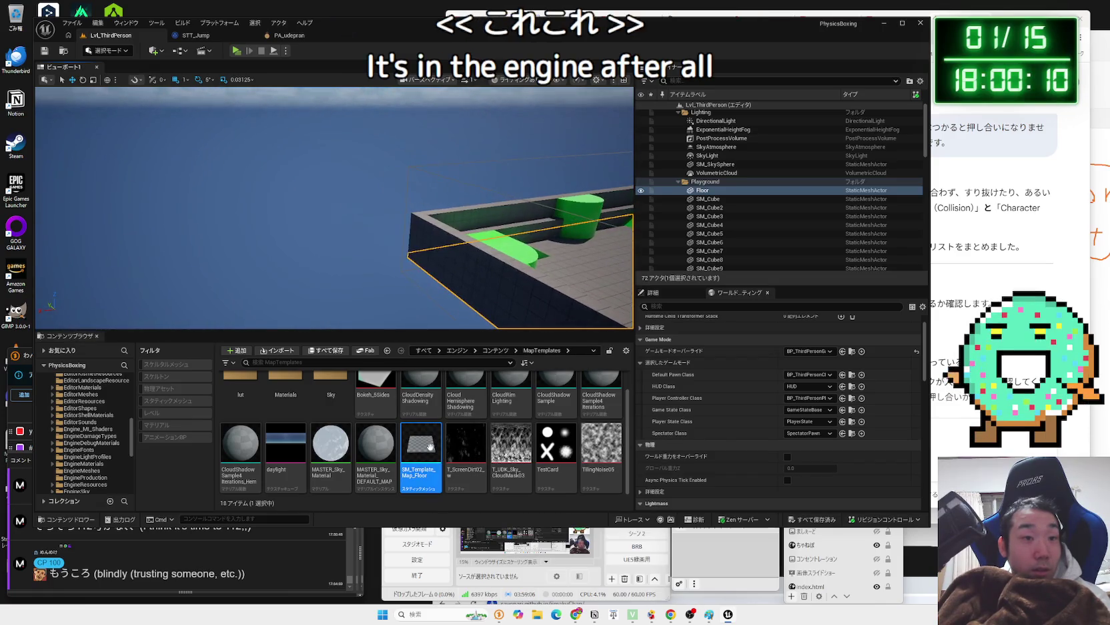
{"action": "left_click_drag", "start_coordinate": [430, 446], "coordinate": [394, 267]}
{"action": "key", "text": "f"}
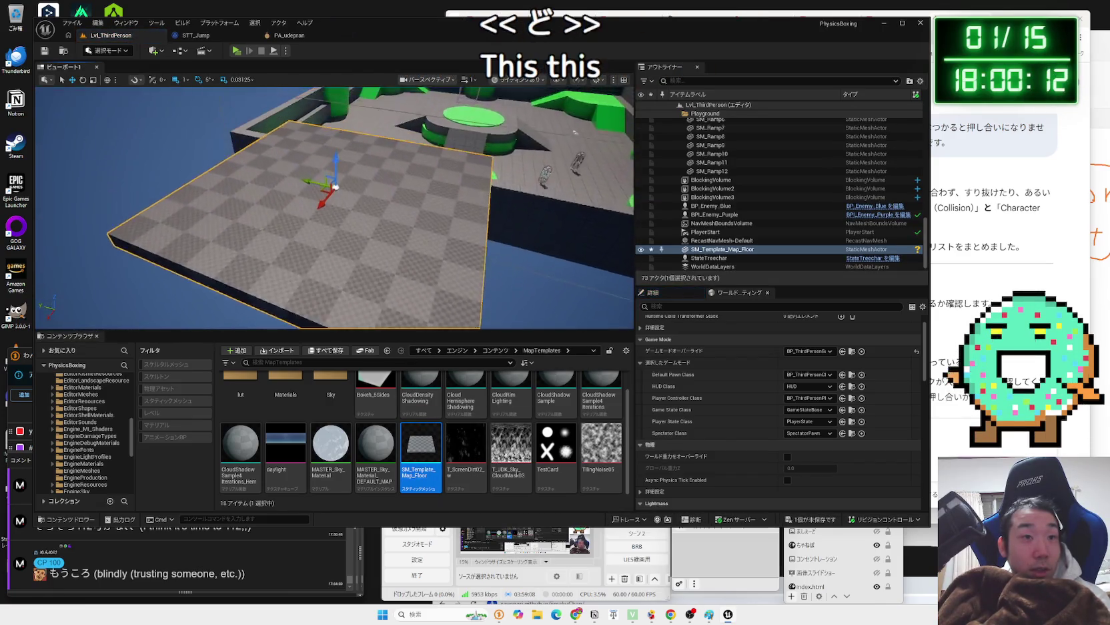
- Apply MASTER_Sky_Material_DEFAULT_MAP to the newly placed floor
{"action": "scroll", "coordinate": [334, 207], "scroll_direction": "up", "scroll_amount": 10}
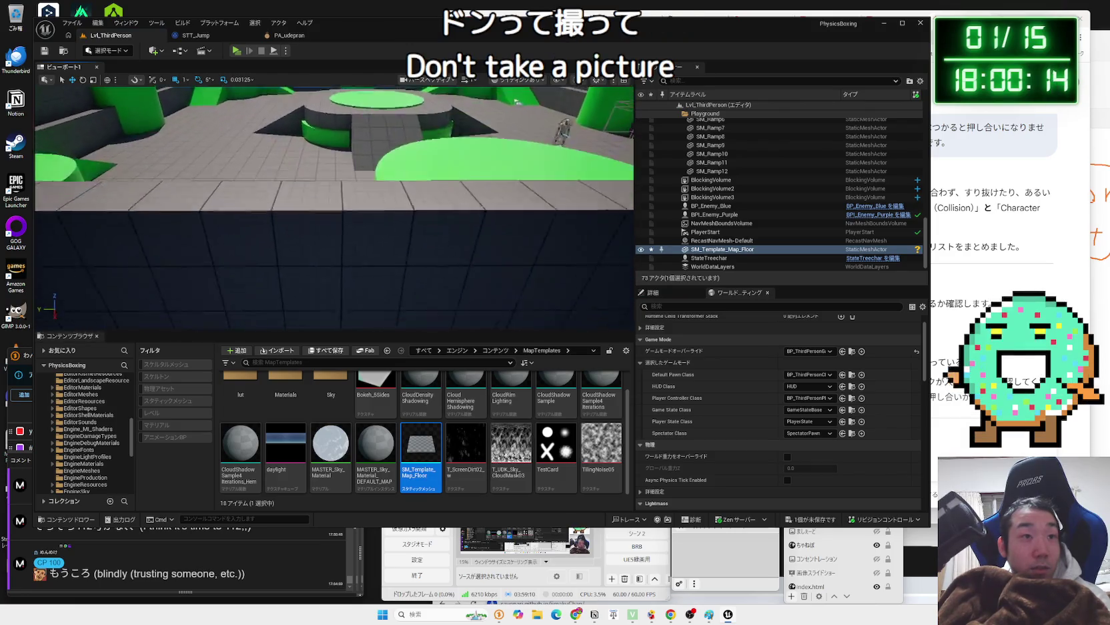
{"action": "scroll", "coordinate": [334, 207], "scroll_direction": "up", "scroll_amount": 10}
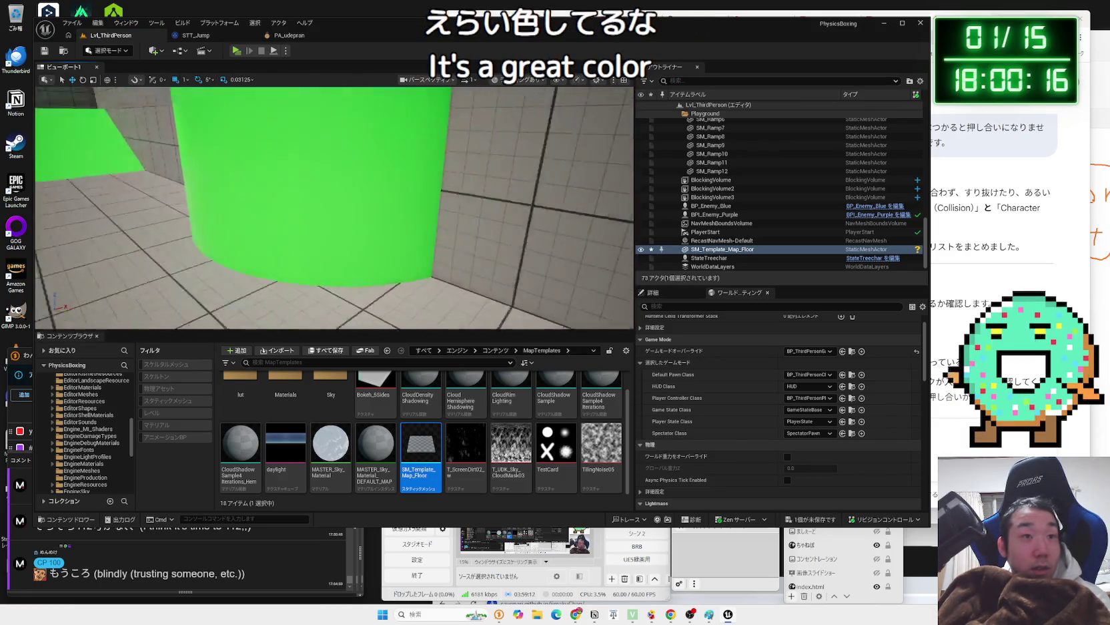
{"action": "key", "text": "f"}
{"action": "scroll", "coordinate": [626, 316], "scroll_direction": "up", "scroll_amount": 8}
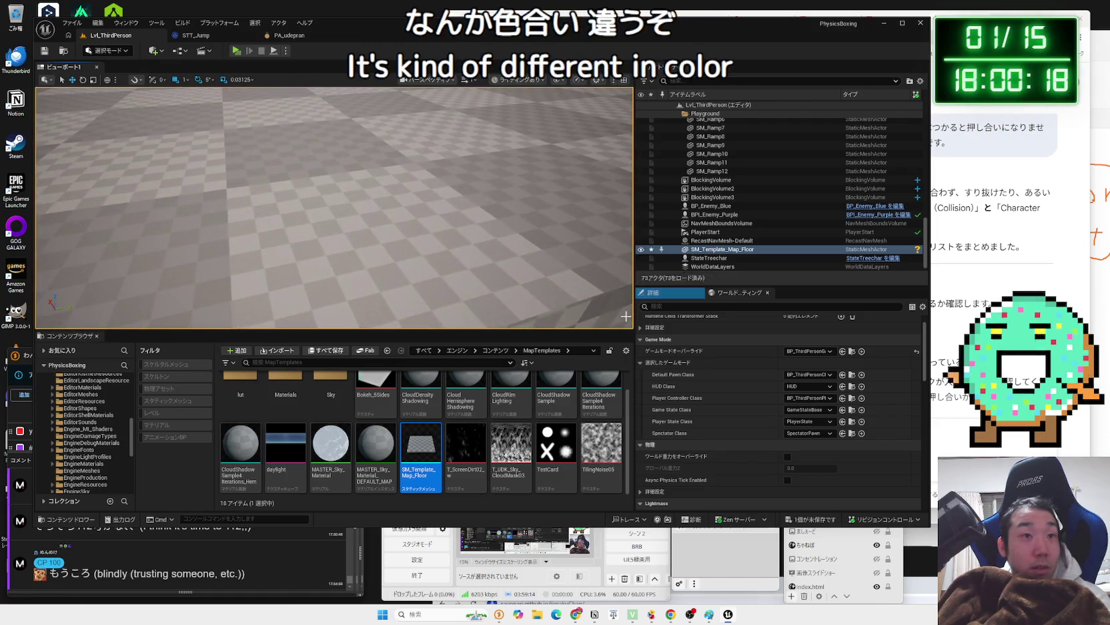
{"action": "scroll", "coordinate": [334, 207], "scroll_direction": "down", "scroll_amount": 8}
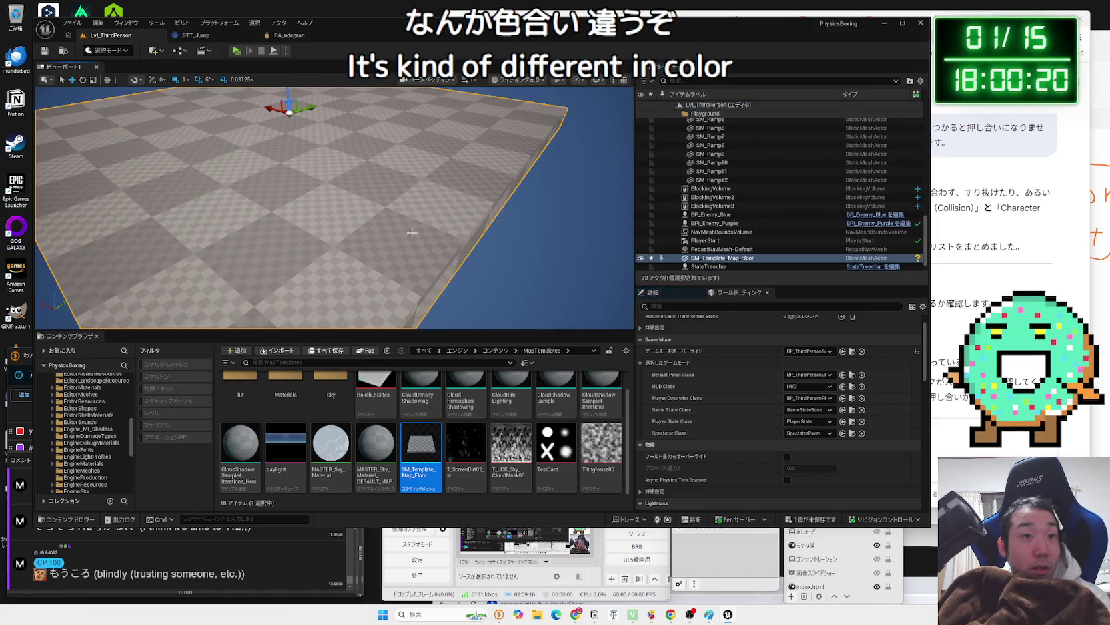
{"action": "scroll", "coordinate": [424, 238], "scroll_direction": "down", "scroll_amount": 3}
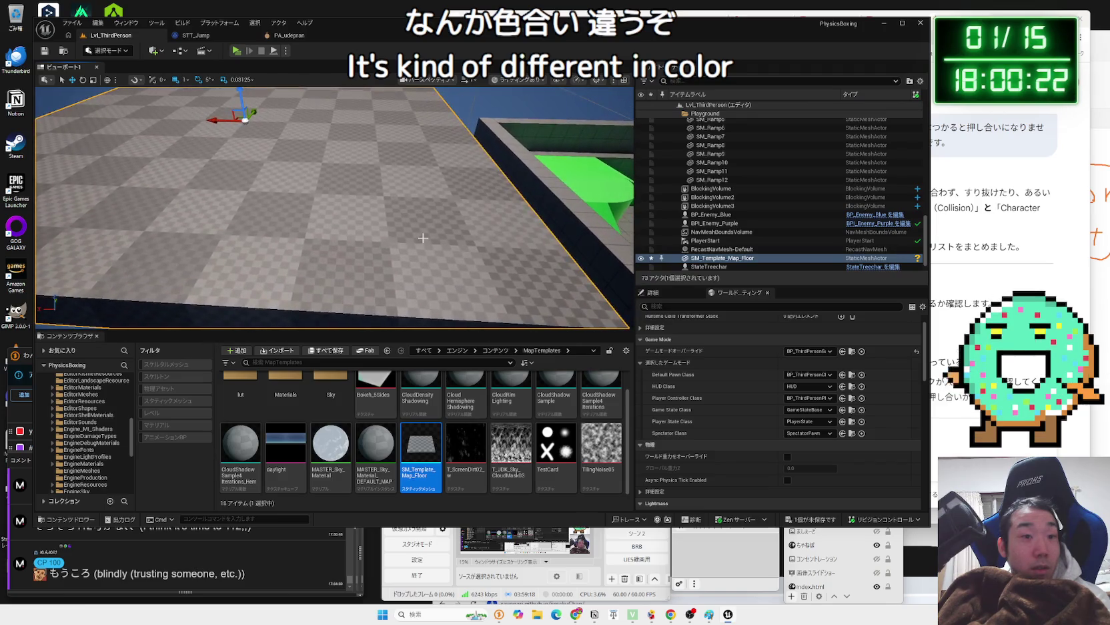
{"action": "mouse_move", "coordinate": [376, 444]}
{"action": "left_mouse_down"}
{"action": "mouse_move", "coordinate": [421, 248]}
{"action": "mouse_move", "coordinate": [406, 233]}
{"action": "left_mouse_up"}
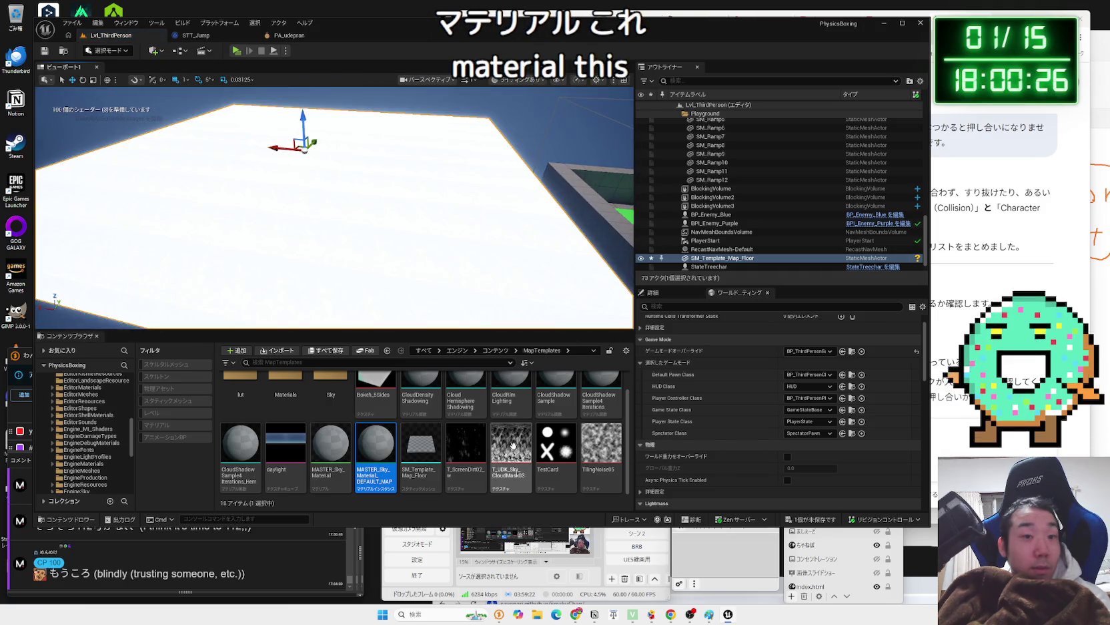
- Undo the sky material on the new floor, restoring its grey checker look
{"action": "key", "text": "f"}
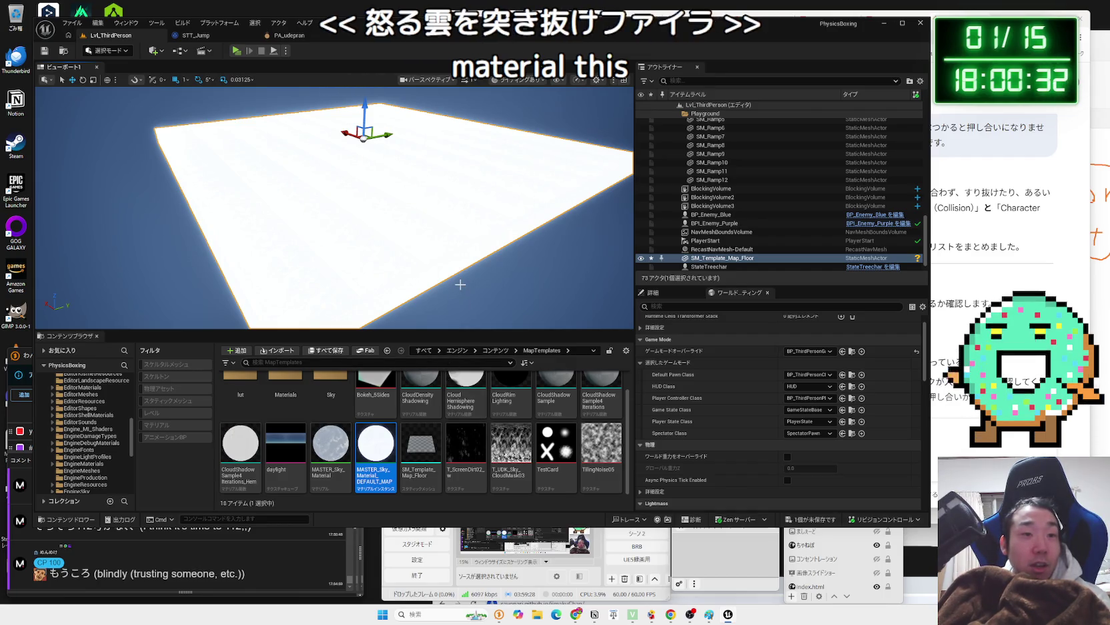
{"action": "key", "text": "ctrl+z"}
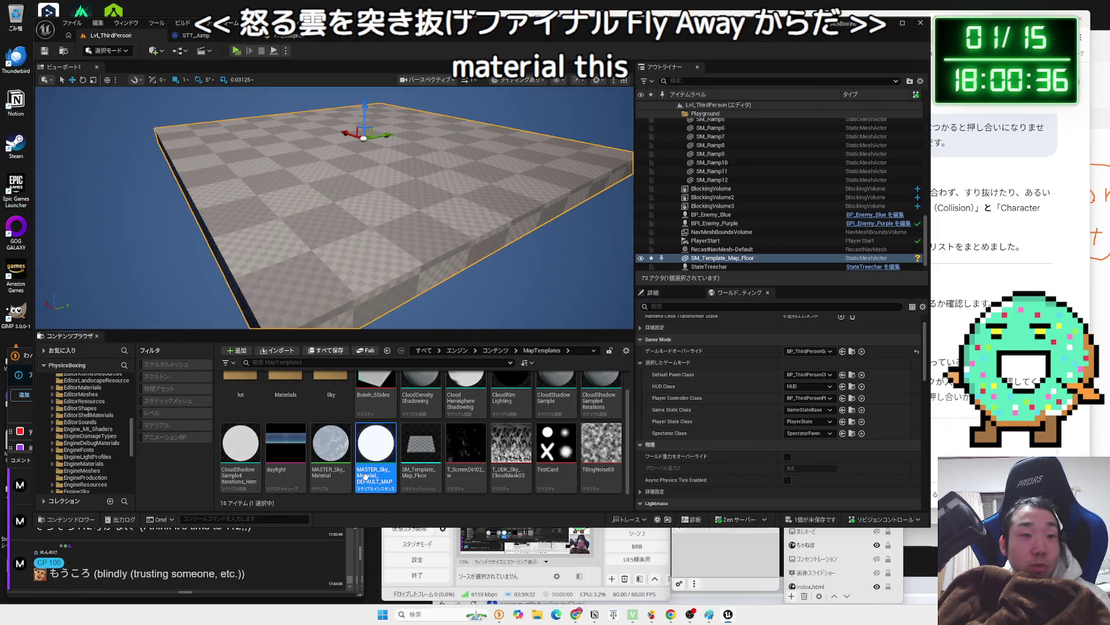
{"action": "left_click", "coordinate": [241, 454]}
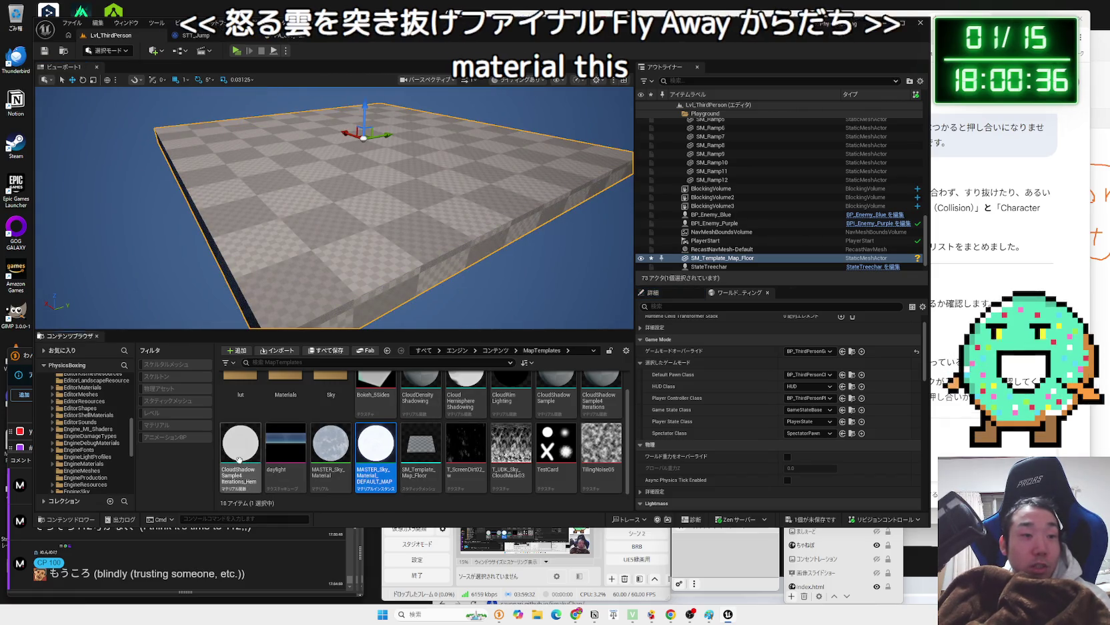
{"action": "left_click", "coordinate": [365, 458]}
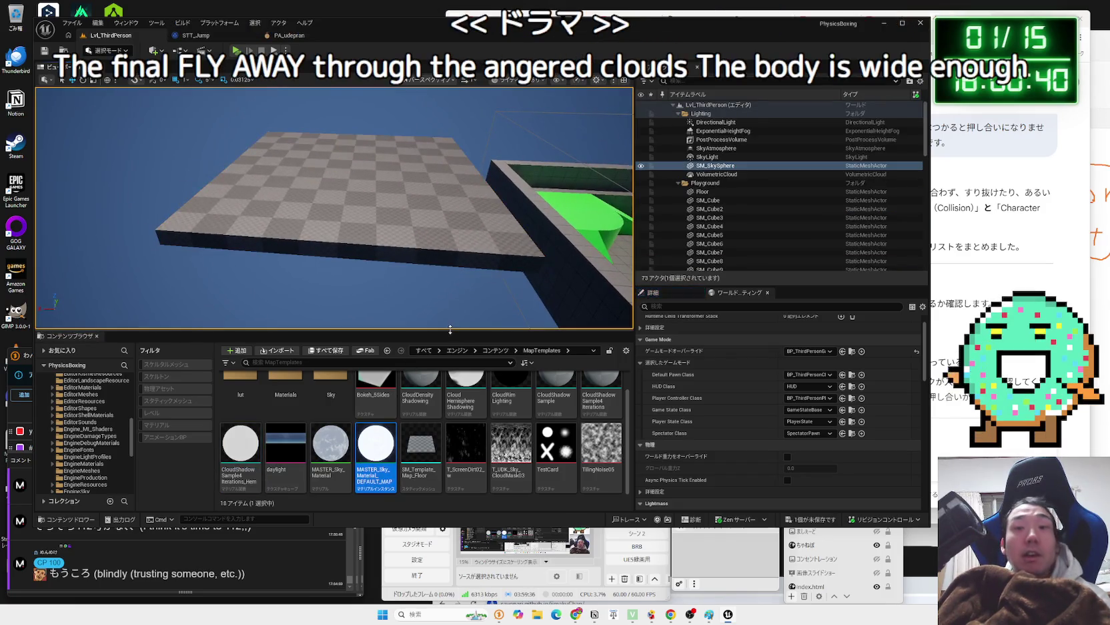
- Select the new floor and close Unreal Engine choosing Don't Save
{"action": "left_click", "coordinate": [350, 194]}
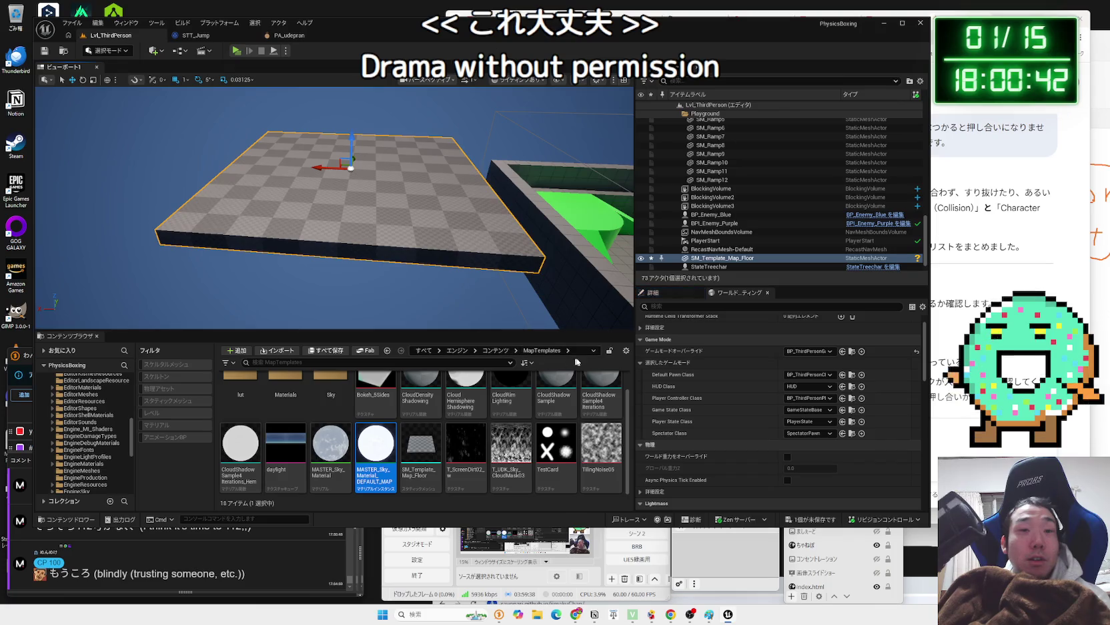
{"action": "left_click", "coordinate": [921, 23]}
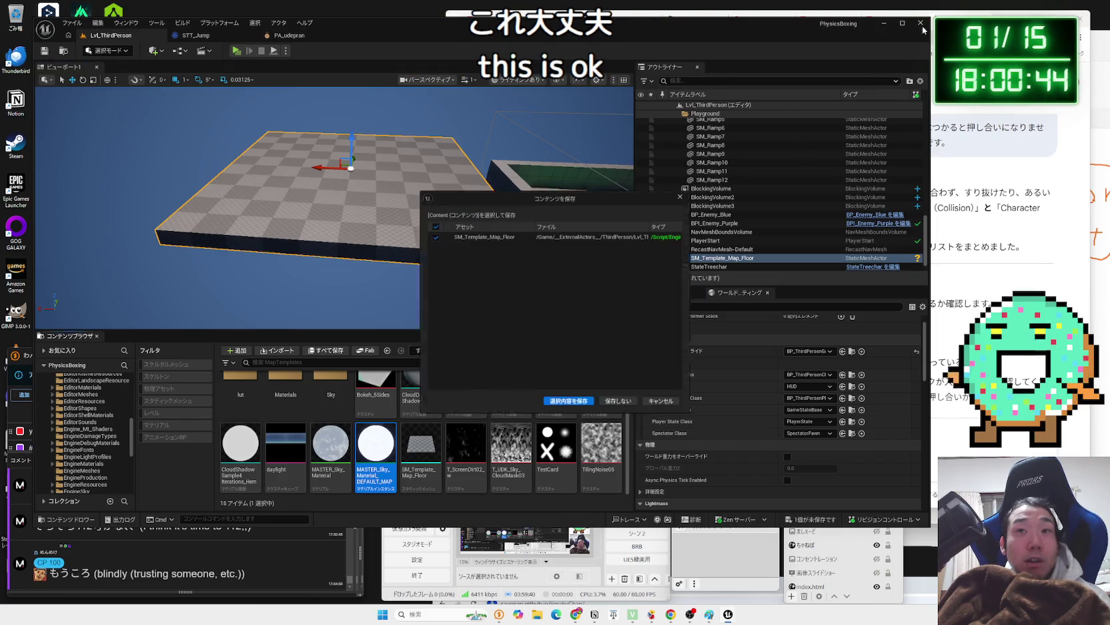
{"action": "left_click", "coordinate": [628, 407]}
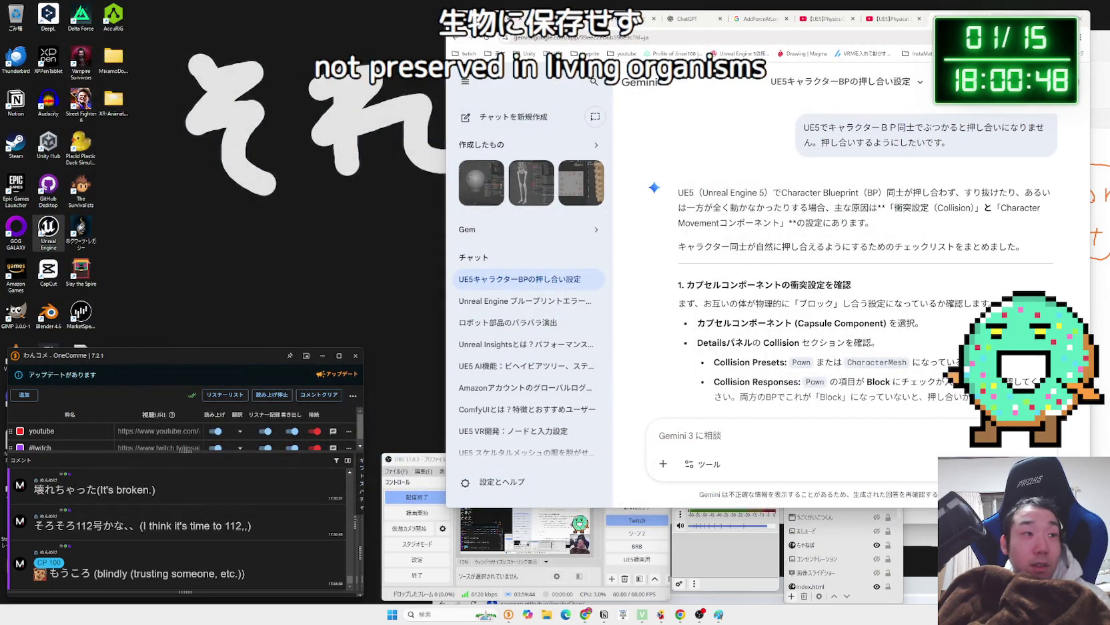
- Relaunch Unreal Engine, reload the YouTube Studio channel content, and switch to ChatGPT
{"action": "double_click", "coordinate": [41, 231]}
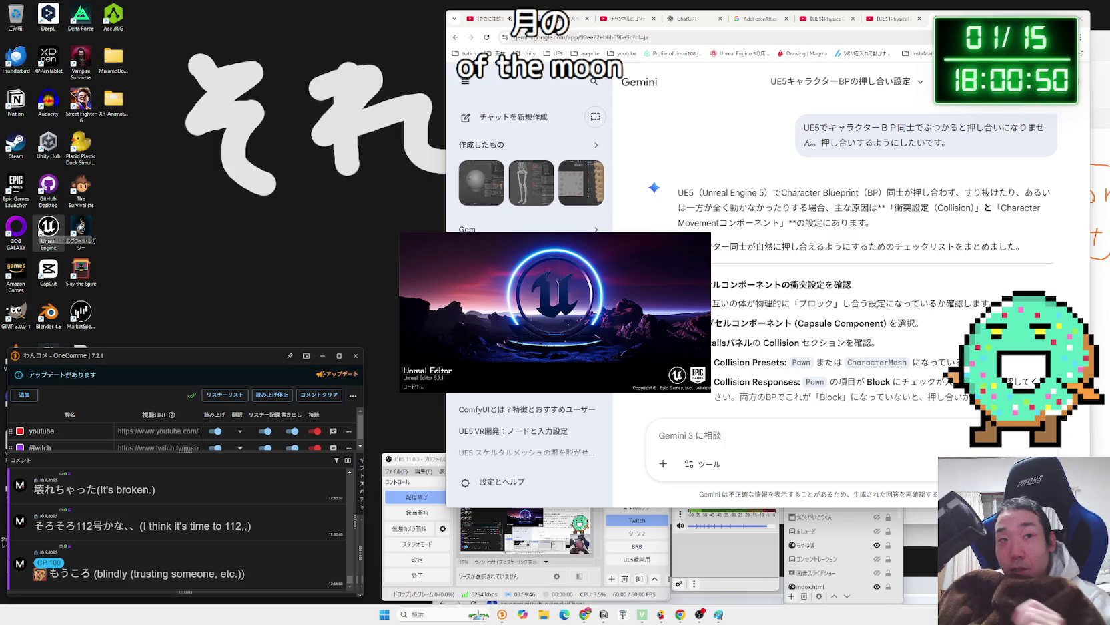
{"action": "left_click", "coordinate": [817, 20]}
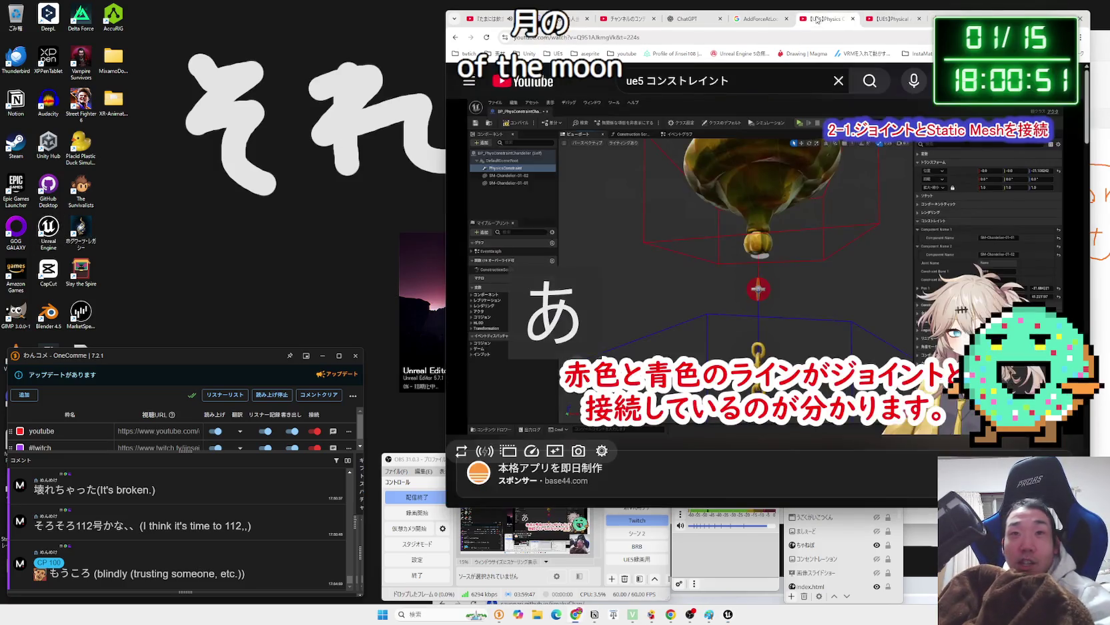
{"action": "left_click", "coordinate": [897, 18]}
{"action": "left_click", "coordinate": [622, 20]}
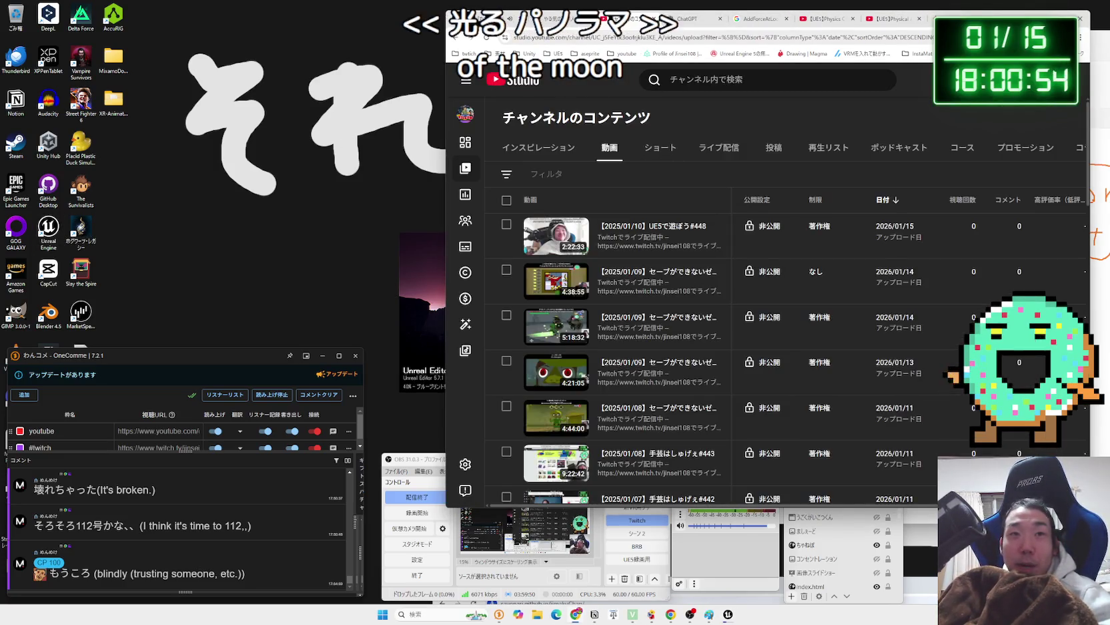
{"action": "left_click", "coordinate": [484, 38]}
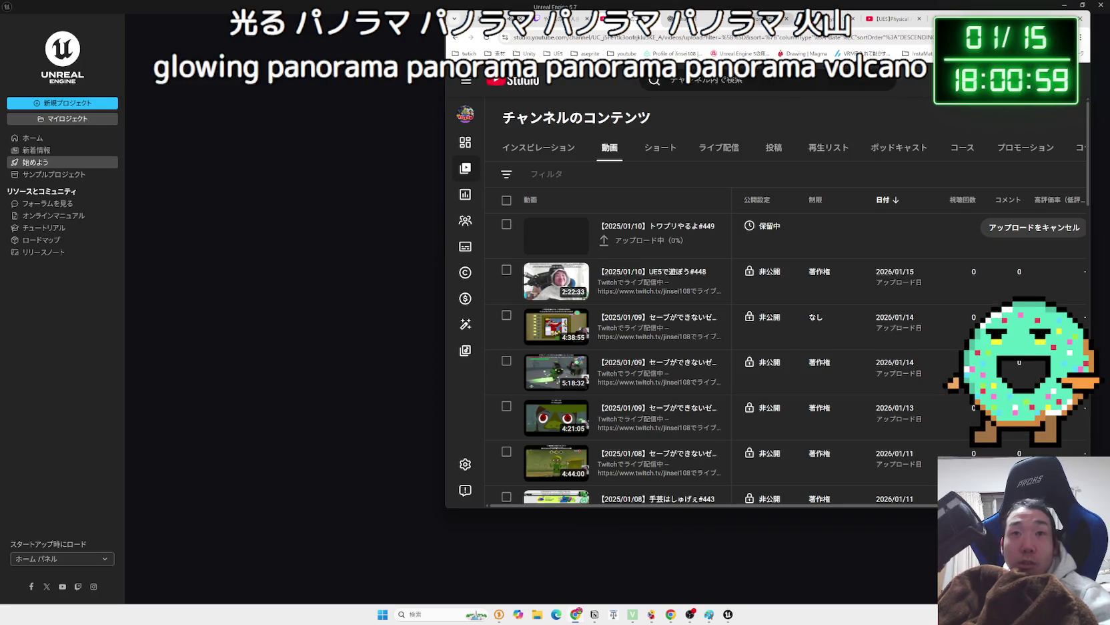
{"action": "left_click", "coordinate": [767, 18]}
{"action": "left_click", "coordinate": [694, 18]}
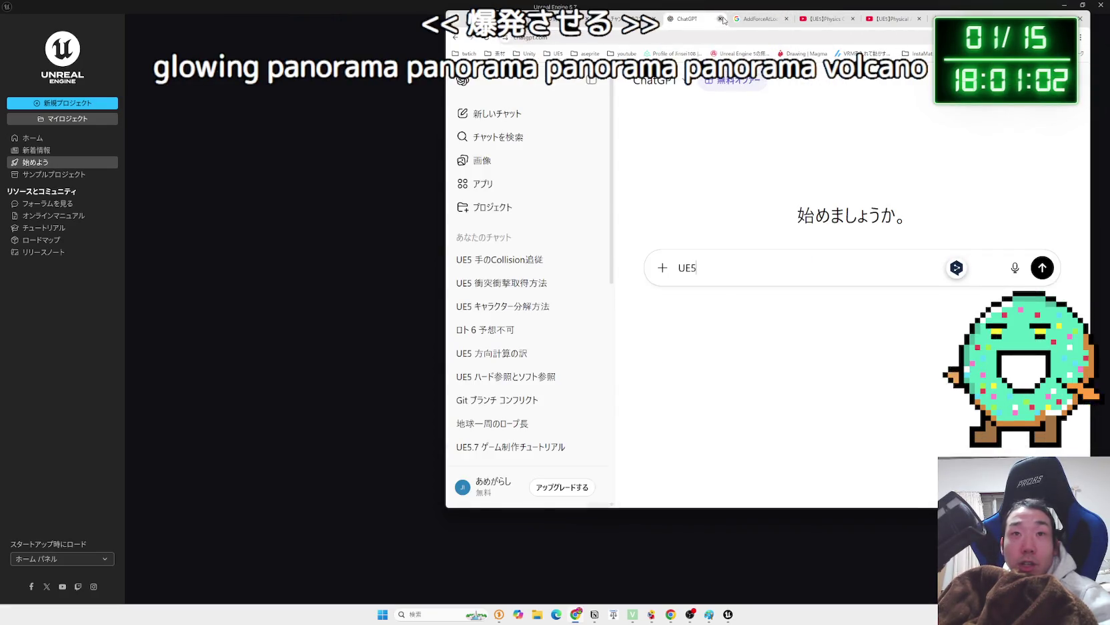
- Open the PhysicsBoxing project from the Unreal launcher's project picker
{"action": "left_click", "coordinate": [767, 20]}
{"action": "left_click", "coordinate": [405, 187]}
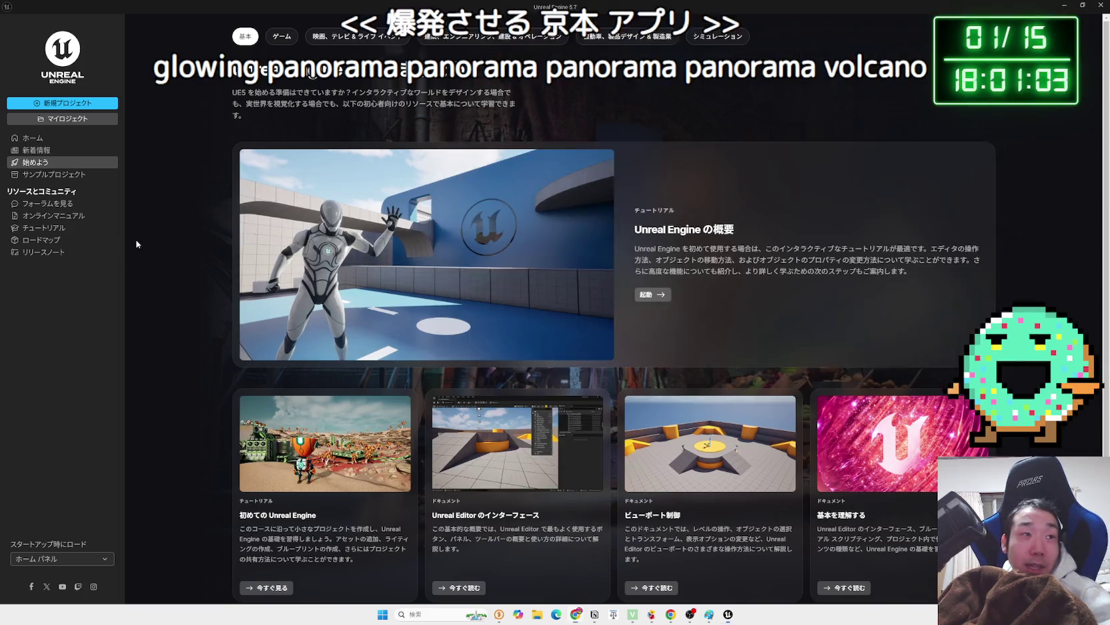
{"action": "left_click", "coordinate": [82, 122]}
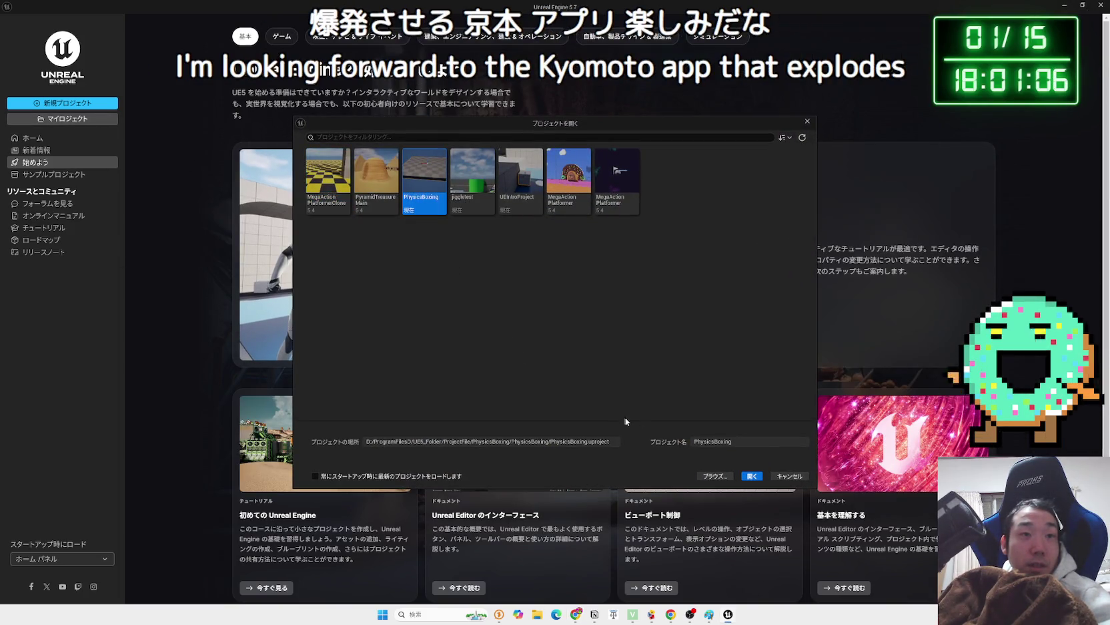
{"action": "left_click", "coordinate": [751, 475]}
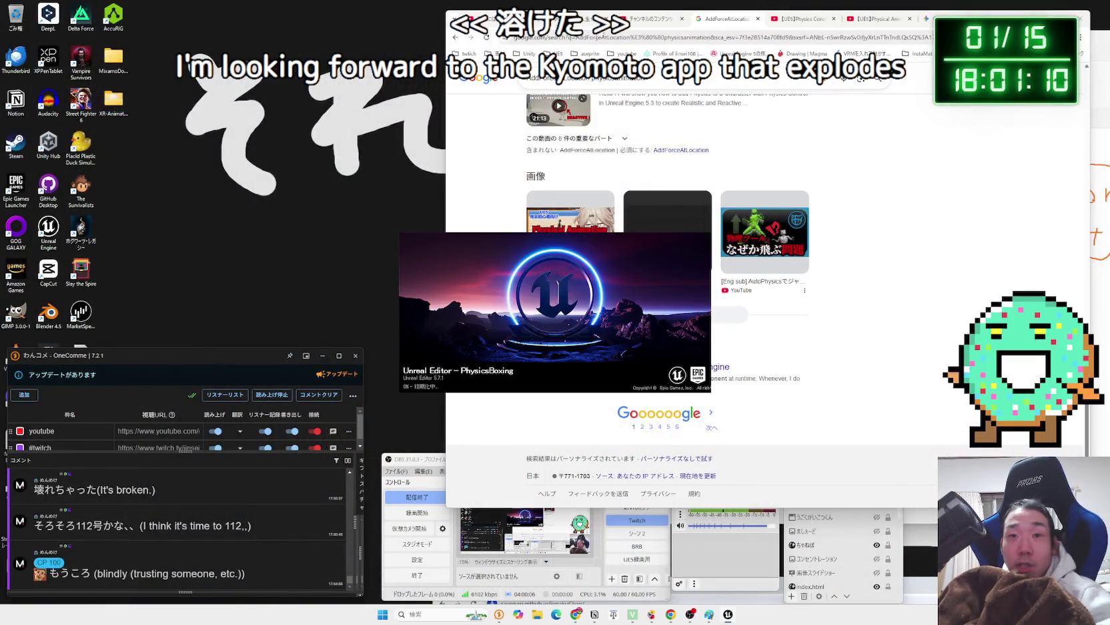
- Switch Chrome tabs to the '[UE5]Physics Cons…' YouTube tutorial on physics constraints
{"action": "left_click", "coordinate": [871, 17]}
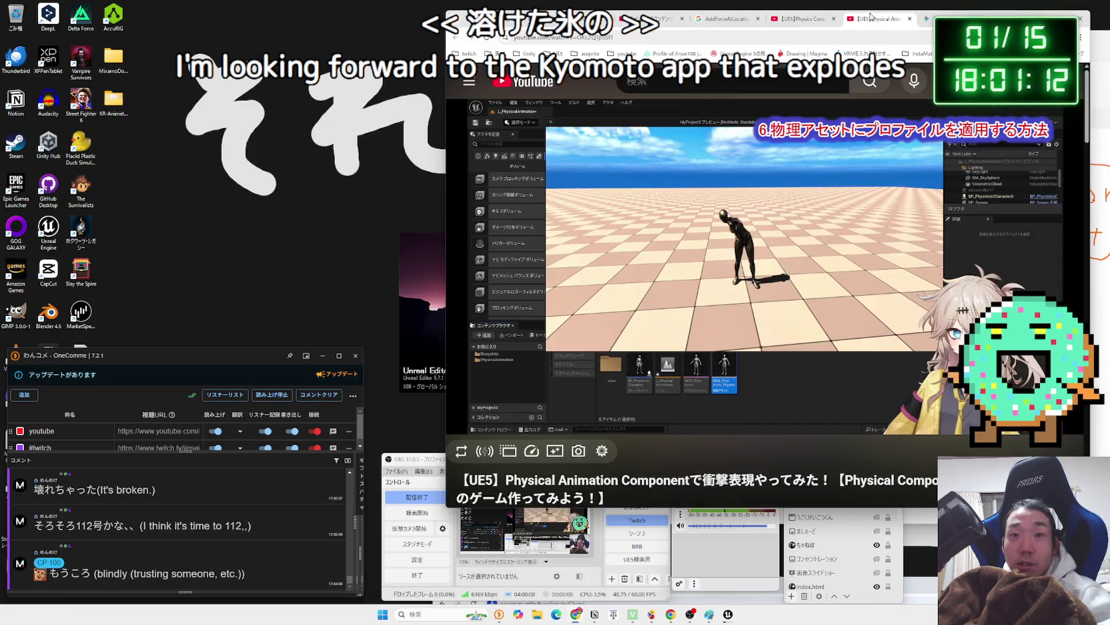
{"action": "mouse_move", "coordinate": [800, 300]}
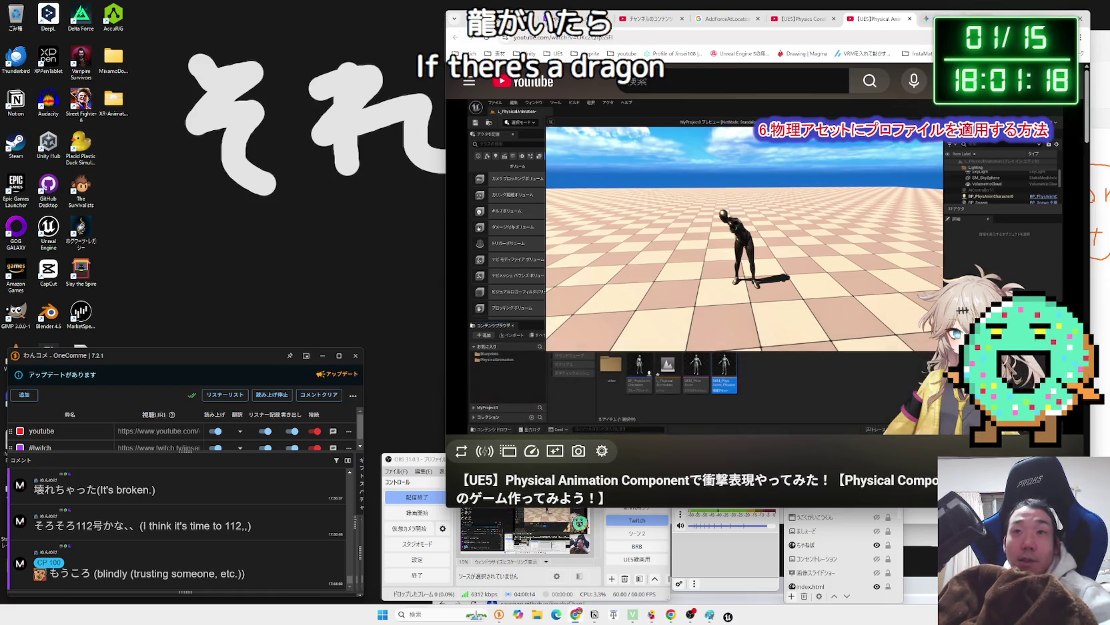
{"action": "left_click", "coordinate": [931, 19]}
{"action": "left_click", "coordinate": [870, 21]}
{"action": "left_click", "coordinate": [796, 23]}
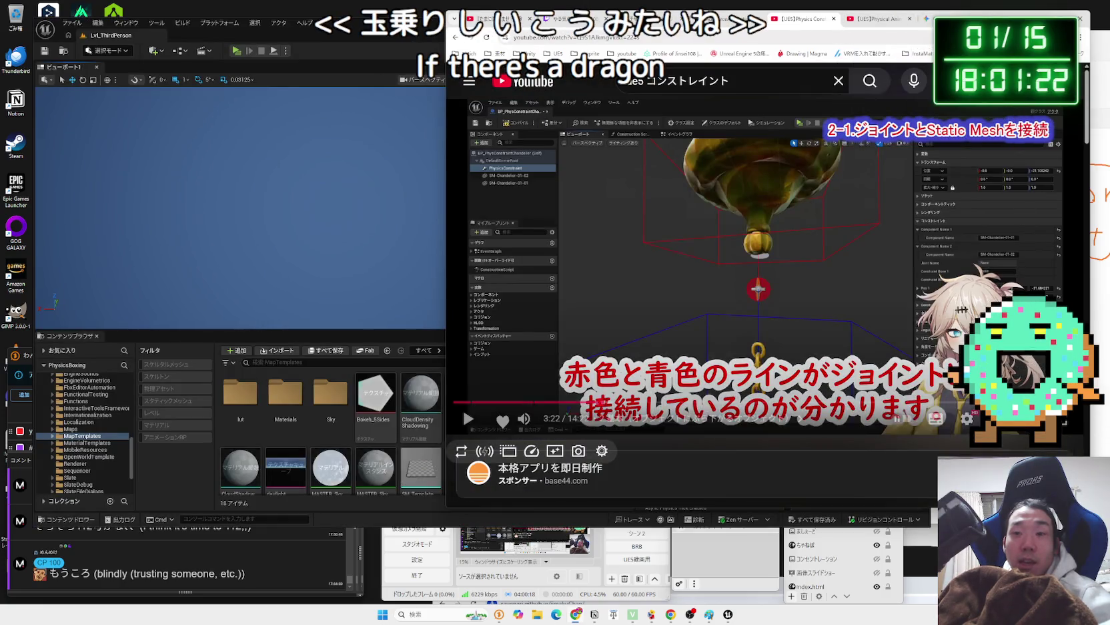
- Shift the collision diagram drawing window left and bring the editor back in front
{"action": "key", "text": "alt+Tab"}
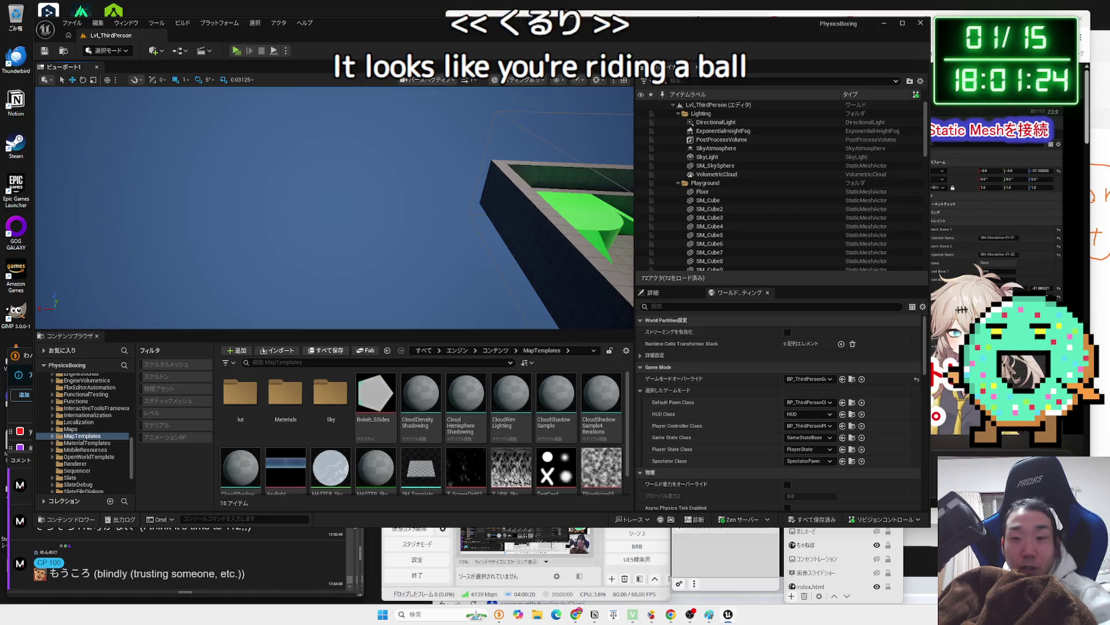
{"action": "key", "text": "alt+Tab"}
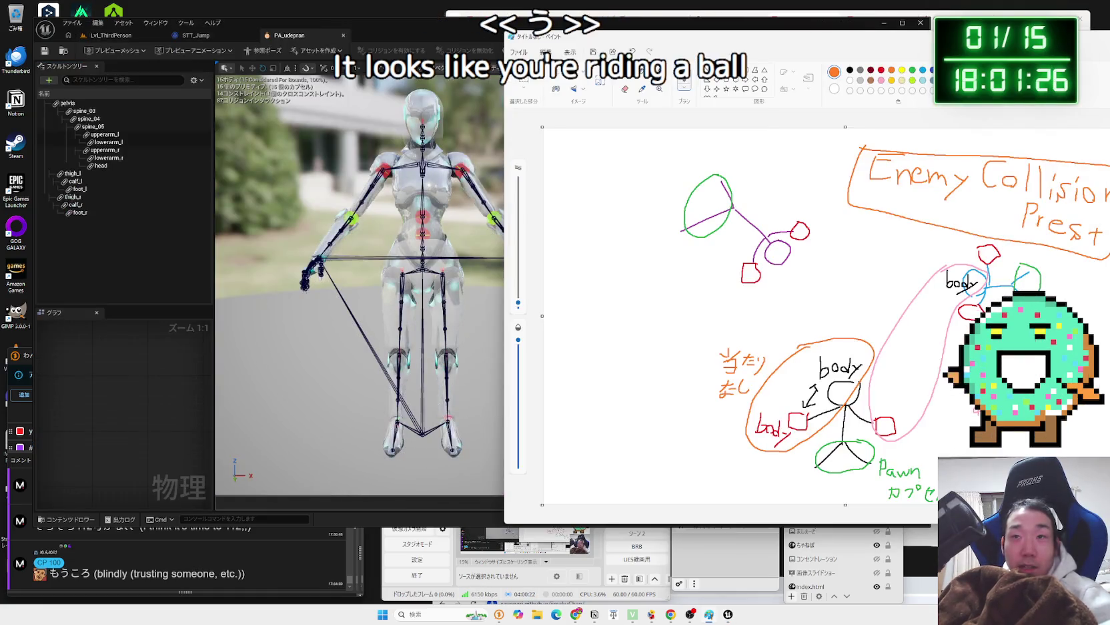
{"action": "mouse_move", "coordinate": [999, 42]}
{"action": "left_mouse_down"}
{"action": "mouse_move", "coordinate": [839, 50]}
{"action": "mouse_move", "coordinate": [973, 51]}
{"action": "left_mouse_up"}
{"action": "left_click", "coordinate": [347, 97]}
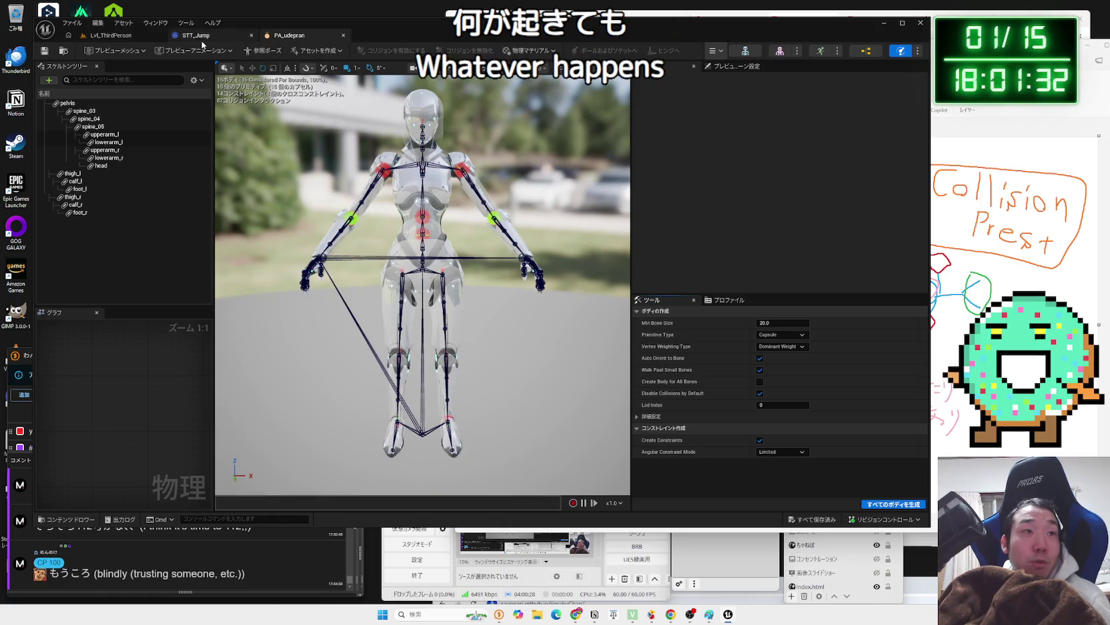
- Return to LvL_ThirdPerson, show the project's Content folder, and start a Play session
{"action": "left_click", "coordinate": [110, 35]}
{"action": "left_click_drag", "start_coordinate": [372, 33], "coordinate": [333, 21]}
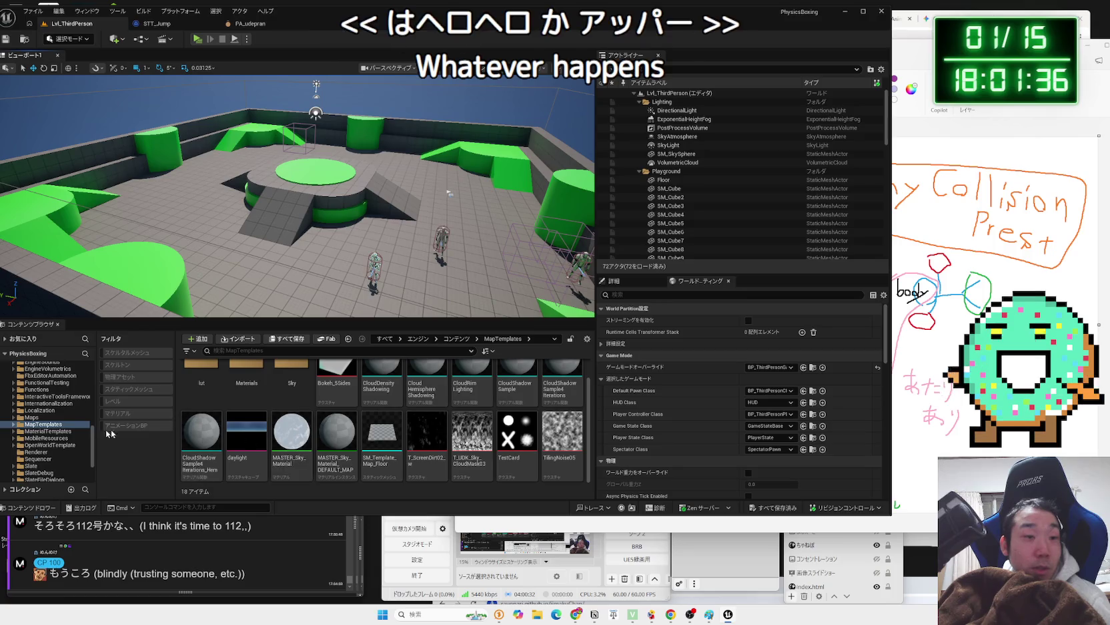
{"action": "scroll", "coordinate": [47, 412], "scroll_direction": "up", "scroll_amount": 5}
{"action": "scroll", "coordinate": [46, 412], "scroll_direction": "up", "scroll_amount": 3}
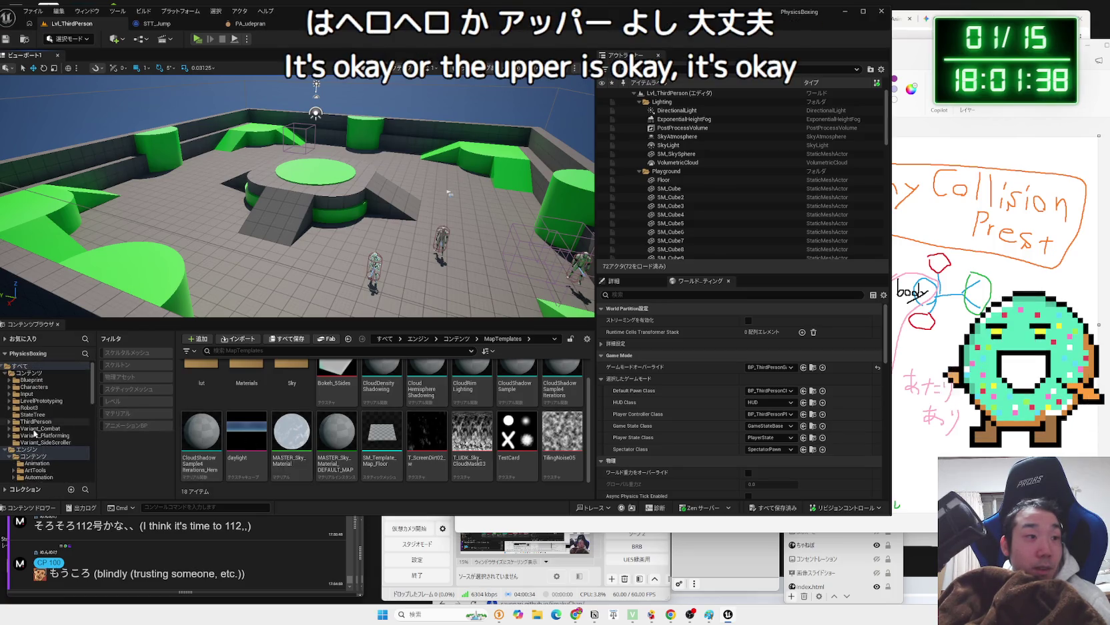
{"action": "left_click", "coordinate": [7, 451]}
{"action": "left_click", "coordinate": [29, 373]}
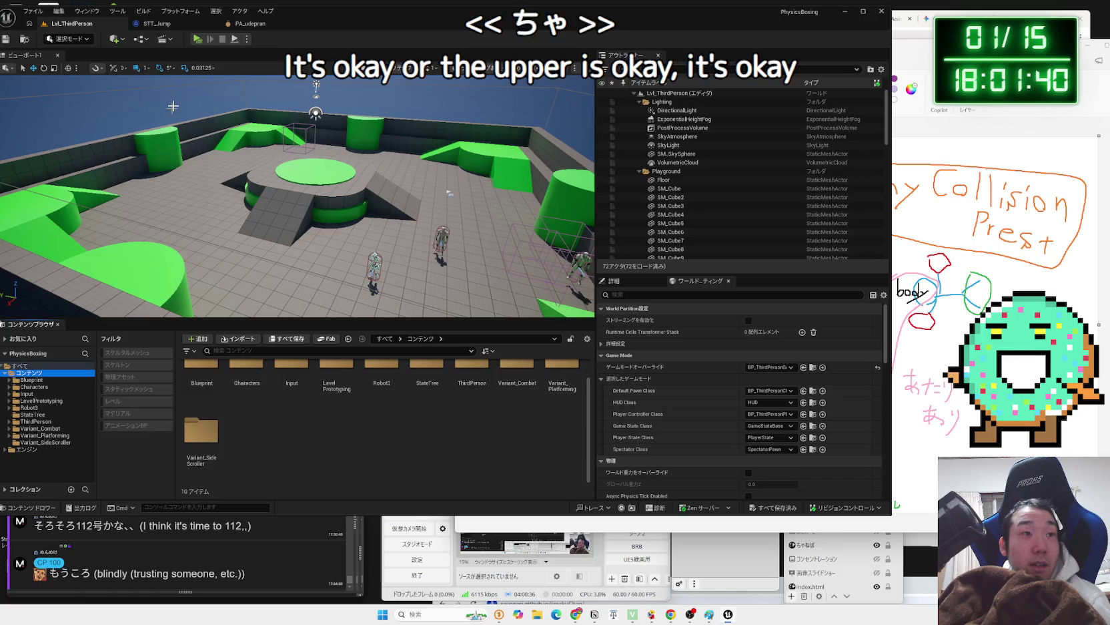
{"action": "left_click", "coordinate": [203, 40]}
- Play-test the robot's arm swings with A and W, then stop the preview with Esc
{"action": "key", "text": "a"}
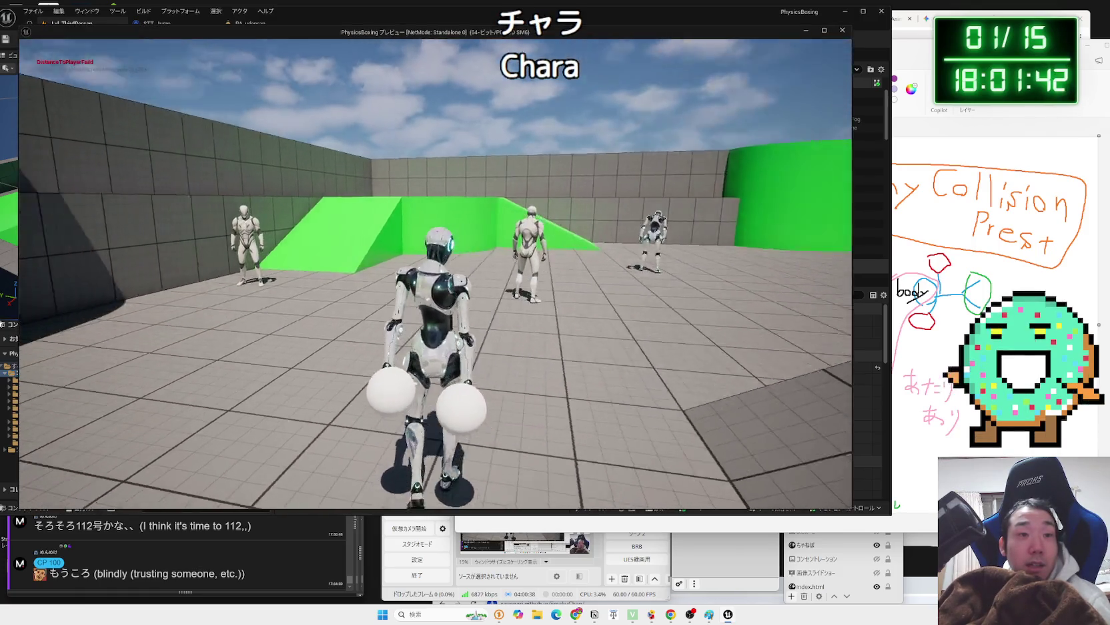
{"action": "key", "text": "w"}
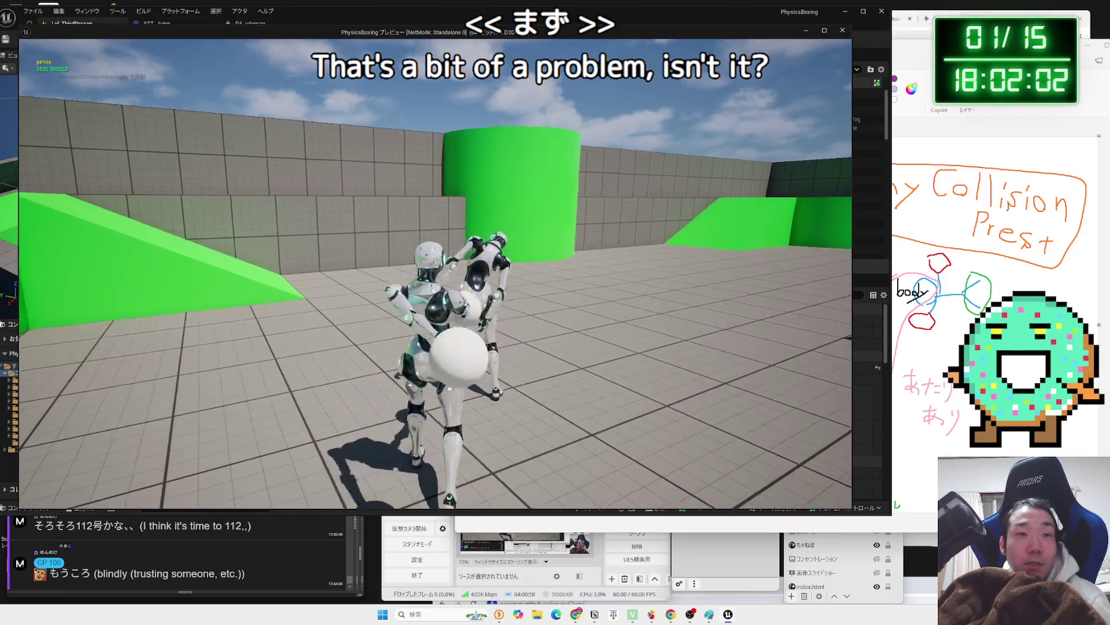
{"action": "key", "text": "Escape"}
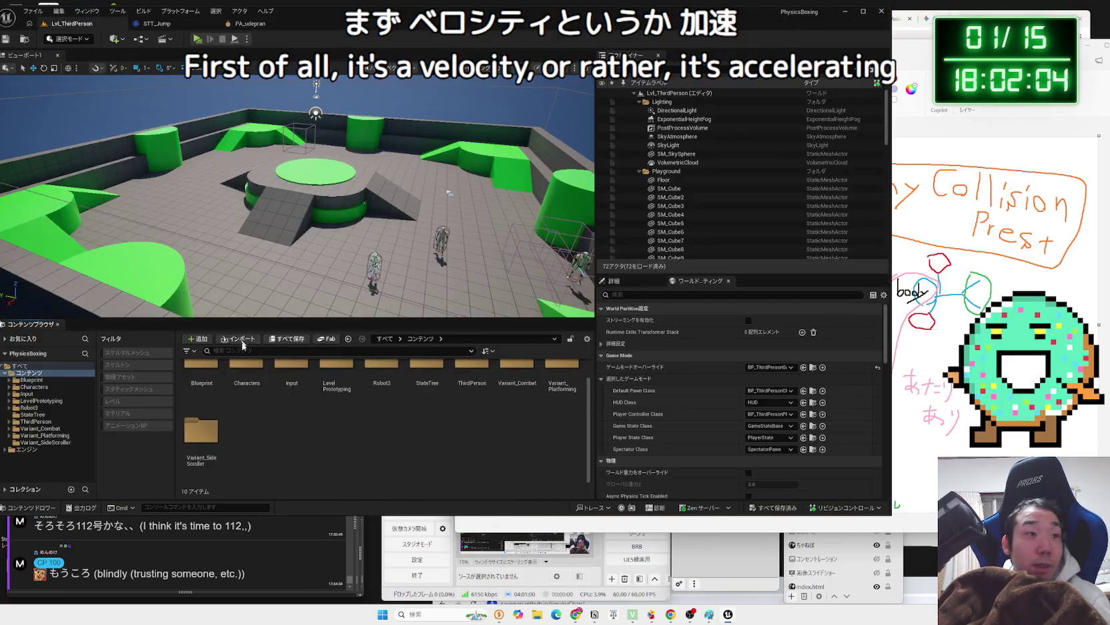
- Browse through LevelPrototyping to the Robot3 folder's contents
{"action": "left_click", "coordinate": [30, 408]}
{"action": "left_click", "coordinate": [33, 401]}
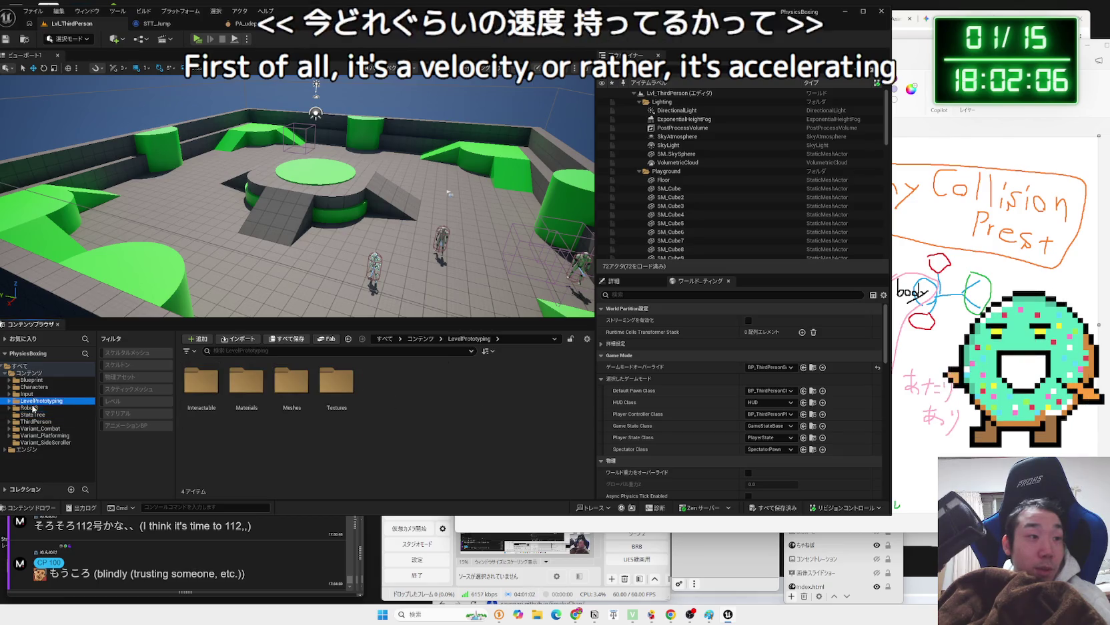
{"action": "left_click", "coordinate": [32, 408]}
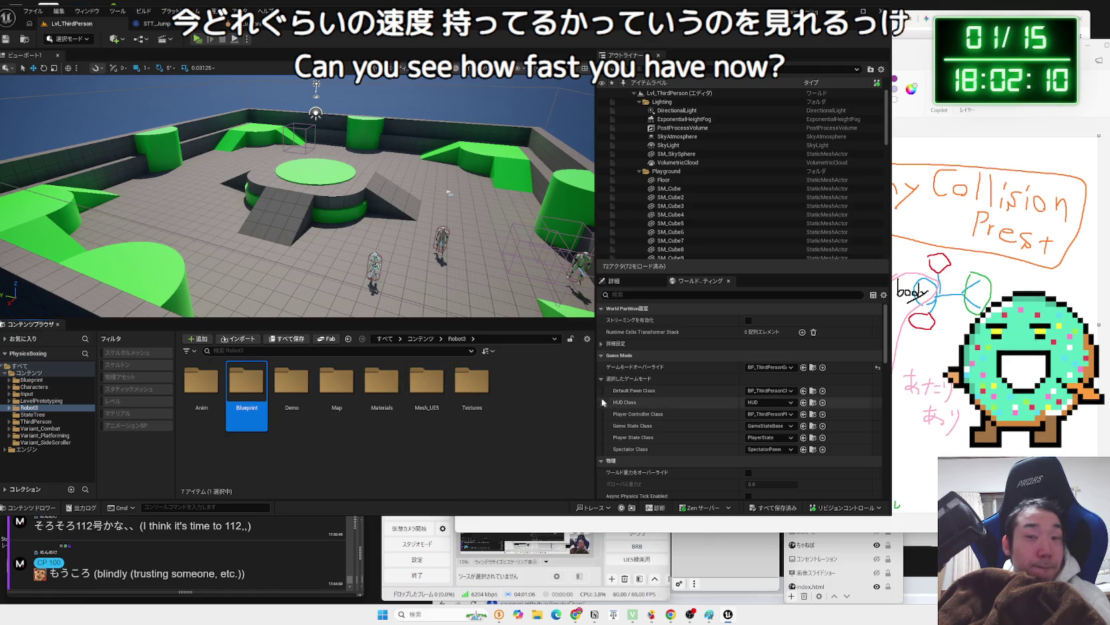
{"action": "key", "text": "alt+Tab"}
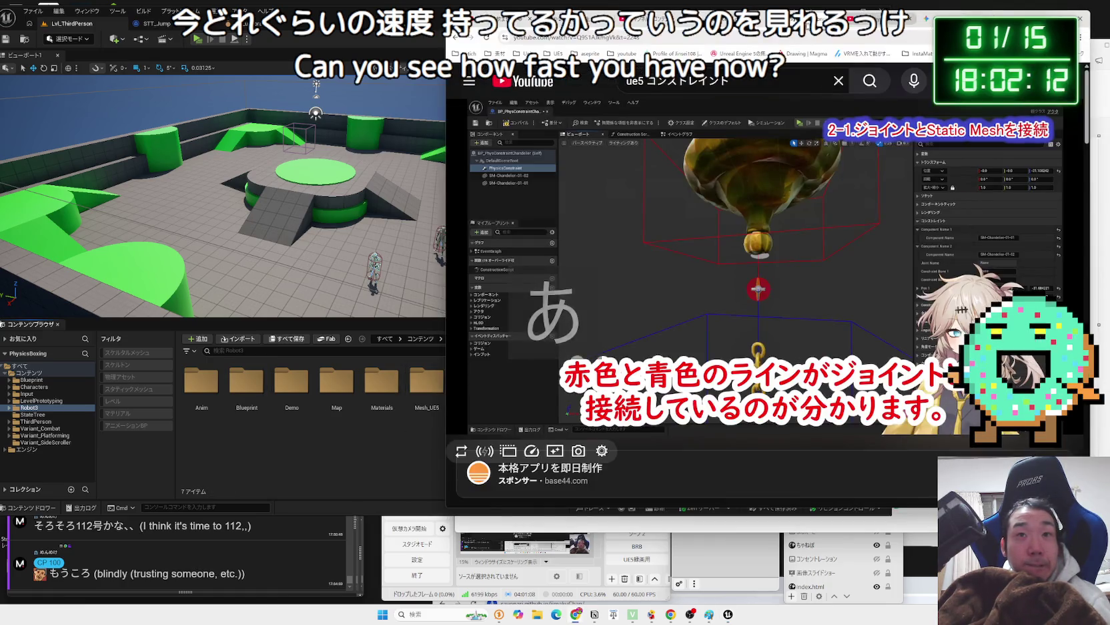
- Ask Gemini, in Japanese, how to measure the speed of a physics-simulated static mesh
{"action": "key", "text": "ctrl+Tab"}
{"action": "key", "text": "ctrl+Tab"}
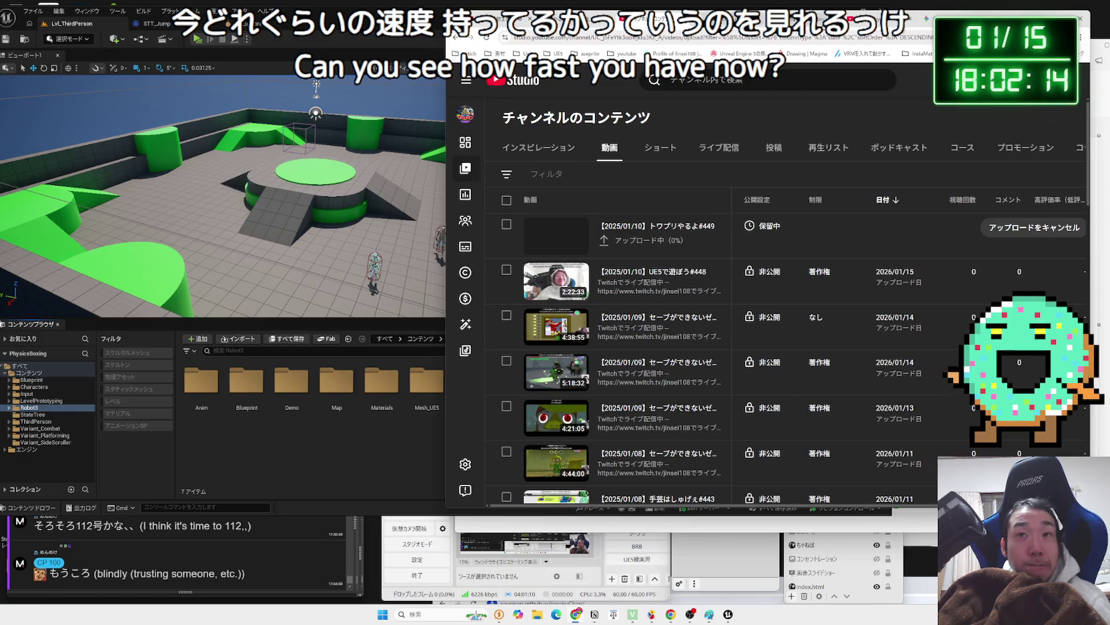
{"action": "key", "text": "ctrl+Tab"}
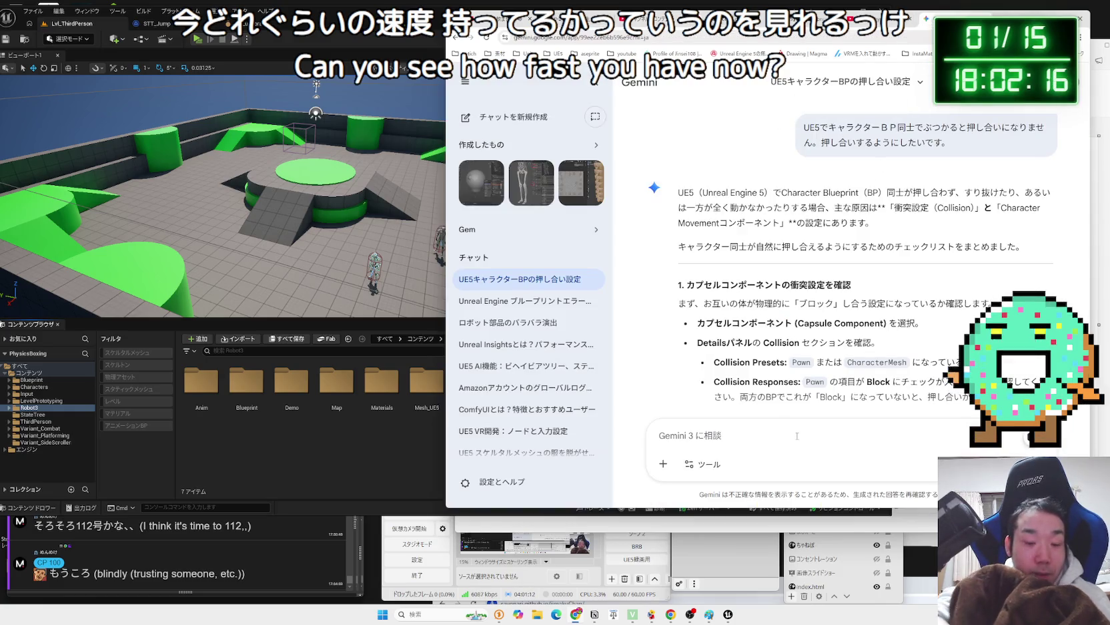
{"action": "type", "text": "んざん"}
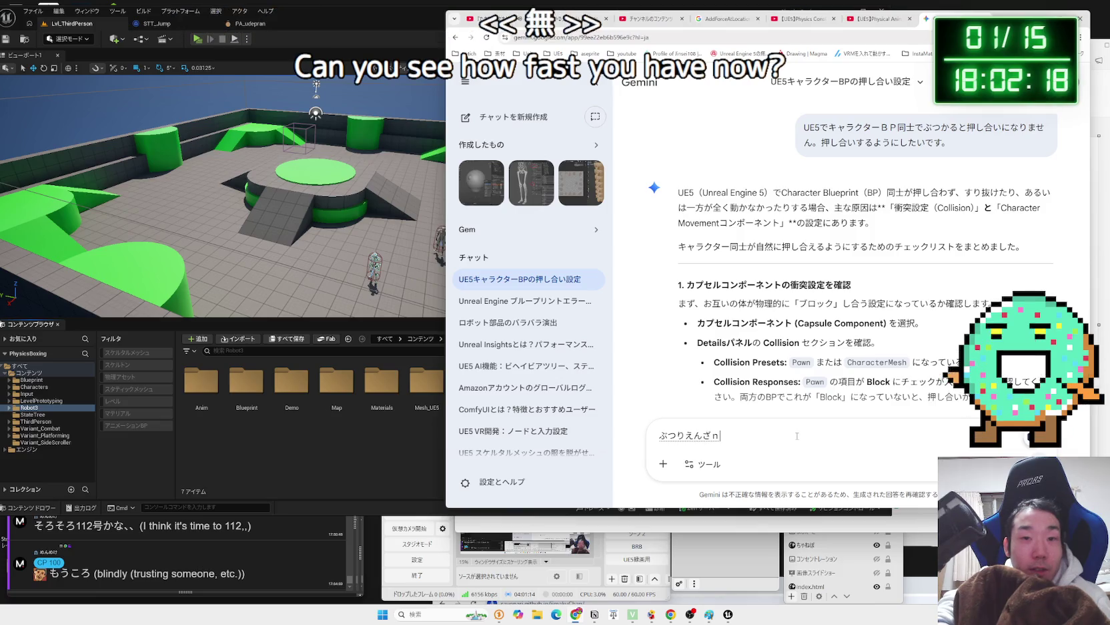
{"action": "key", "text": "space"}
{"action": "type", "text": "で動"}
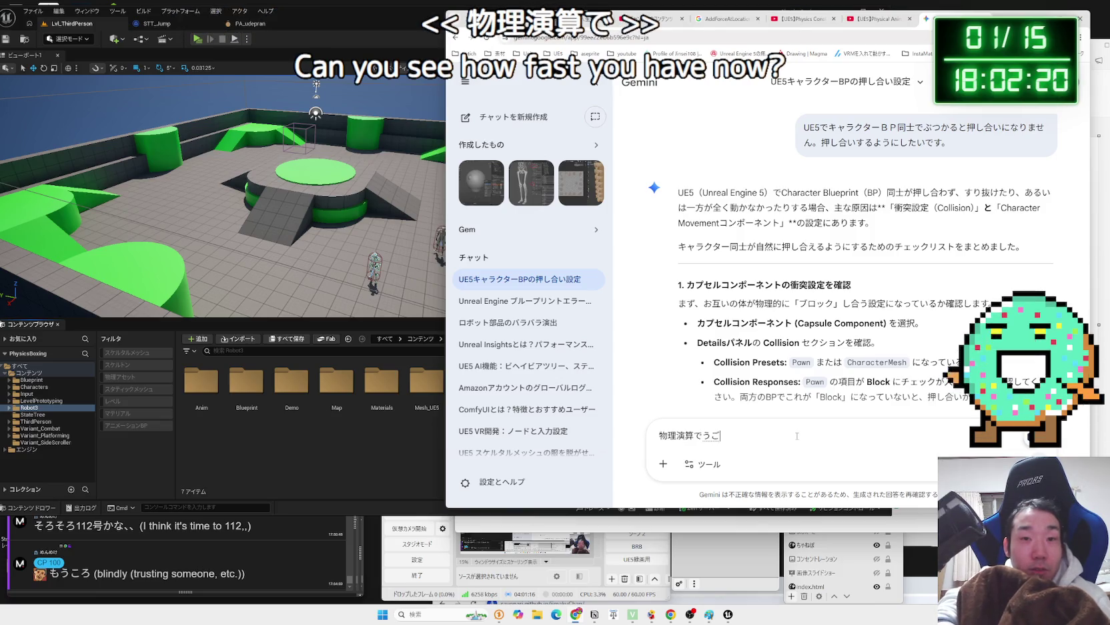
{"action": "type", "text": "いている"}
{"action": "key", "text": "space"}
{"action": "key", "text": "Return"}
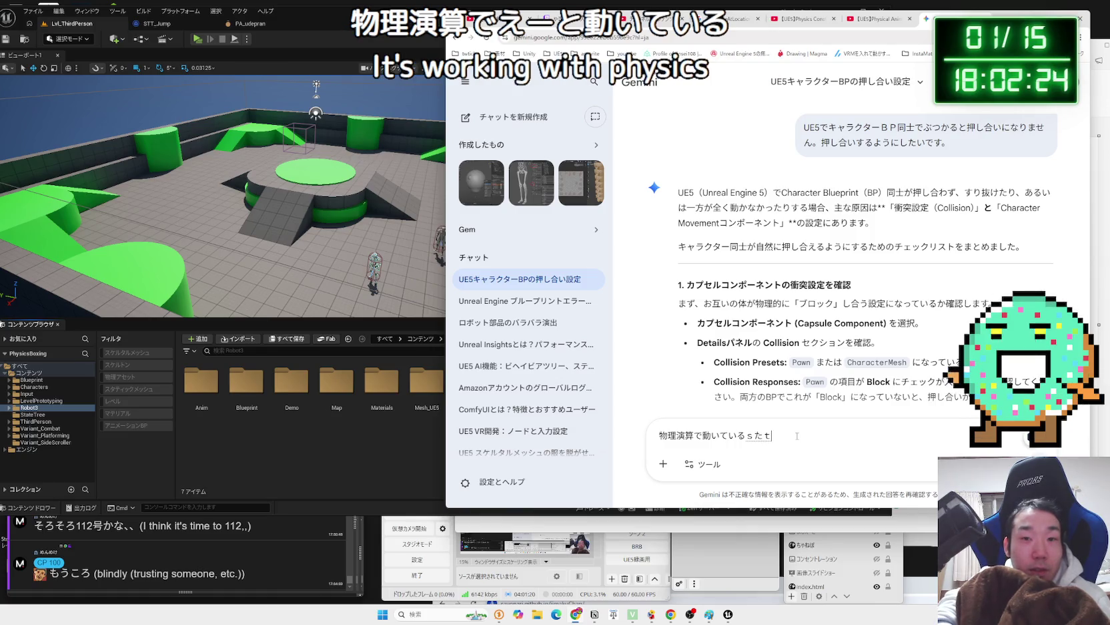
{"action": "key", "text": "BackSpace"}
{"action": "type", "text": "スタティックメッシュのそ"}
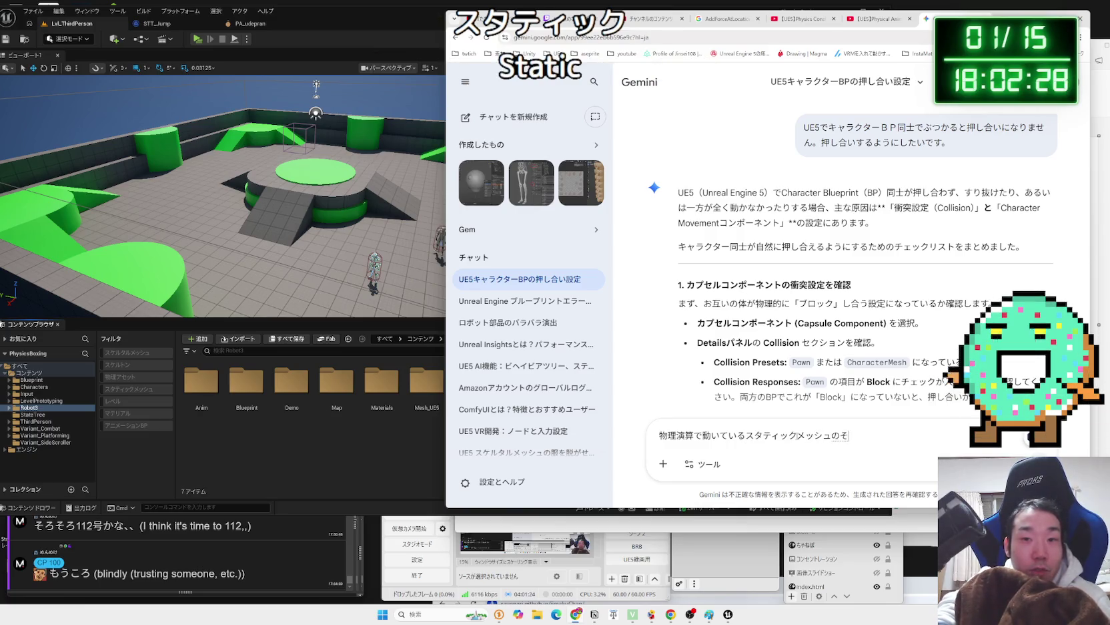
{"action": "type", "text": "速度をはかr"}
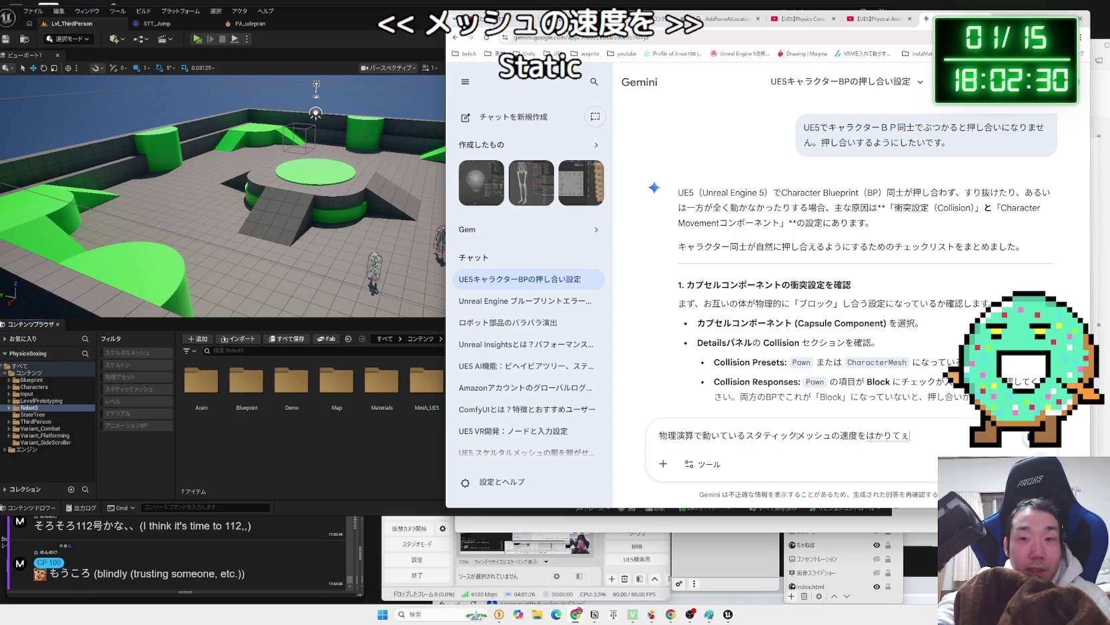
{"action": "key", "text": "Return"}
{"action": "key", "text": "Return"}
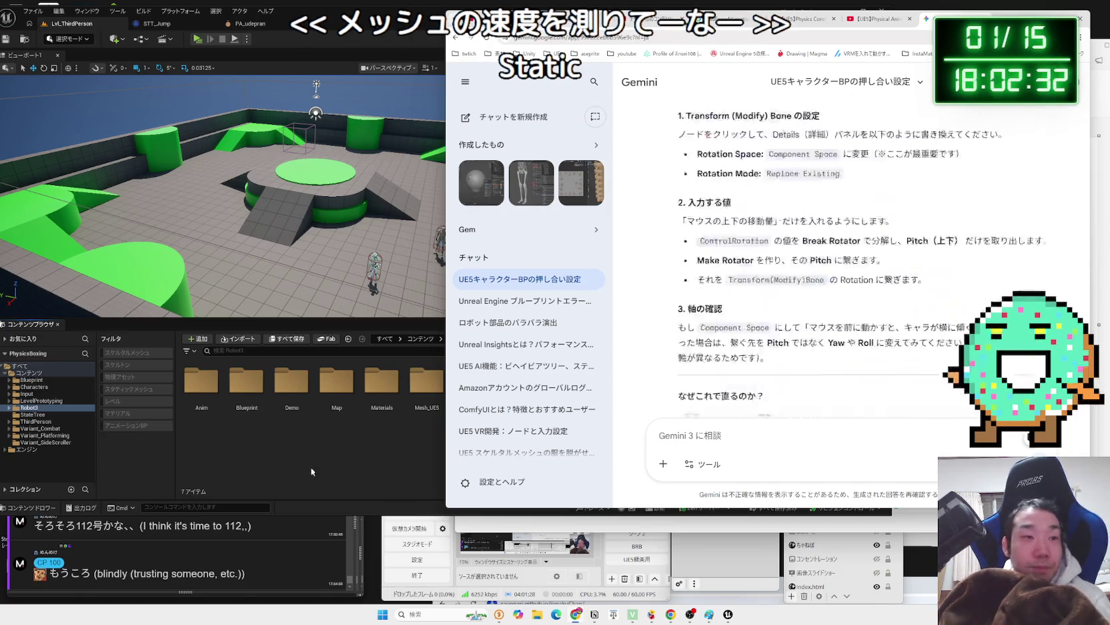
{"action": "left_click", "coordinate": [312, 471]}
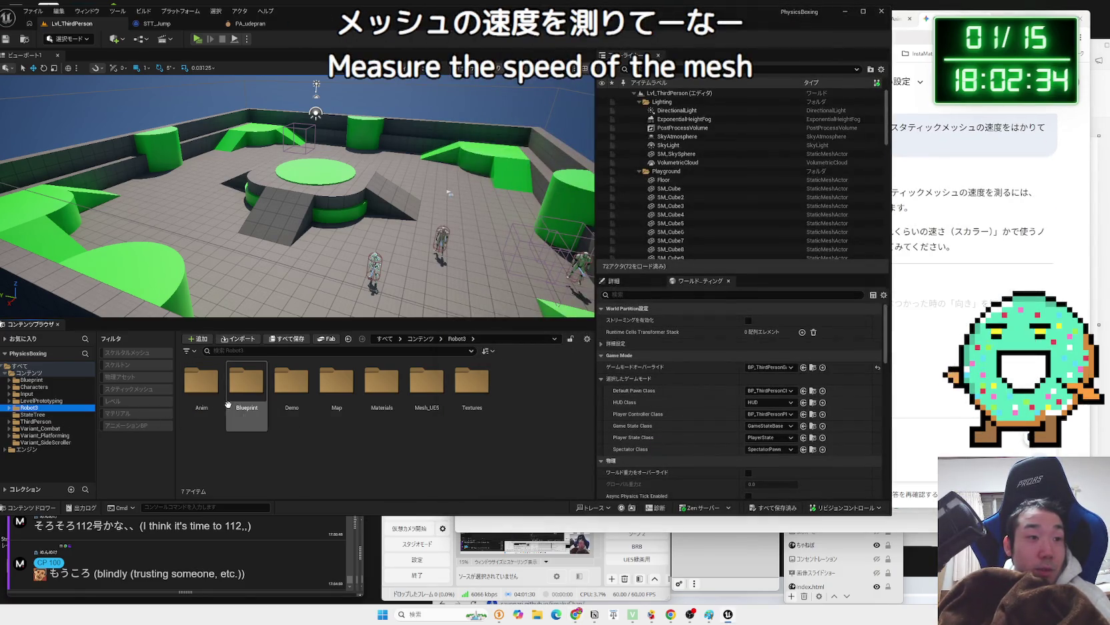
- Open the BP_ThirdPersonCharacter_Robot2 blueprint from the Robot3 Blueprint folder
{"action": "double_click", "coordinate": [247, 384]}
{"action": "double_click", "coordinate": [204, 390]}
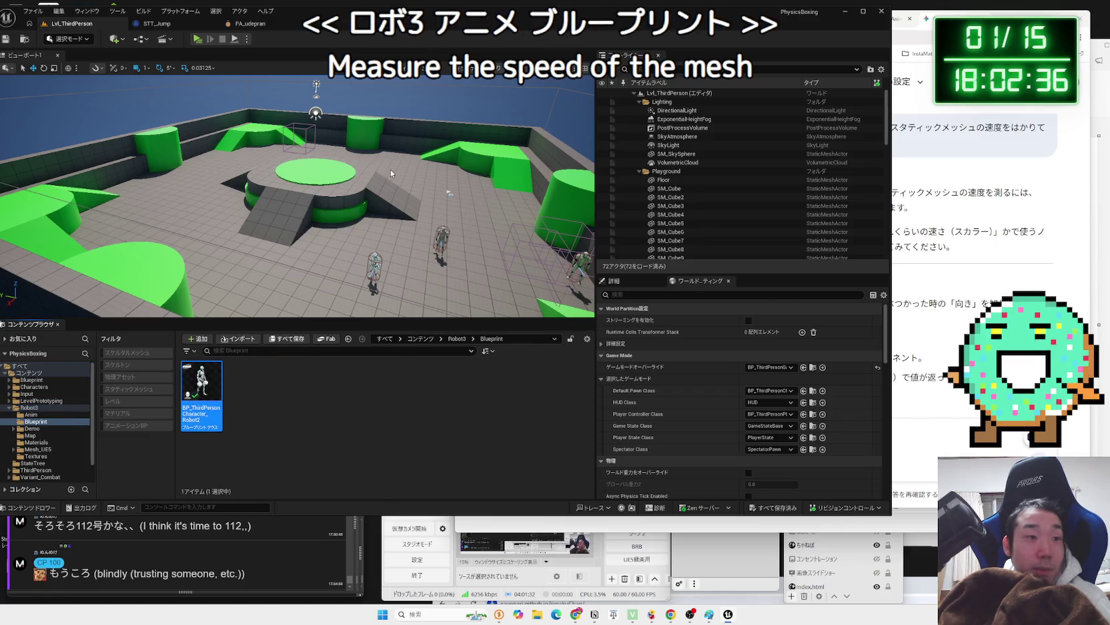
{"action": "scroll", "coordinate": [347, 240], "scroll_direction": "up", "scroll_amount": 5}
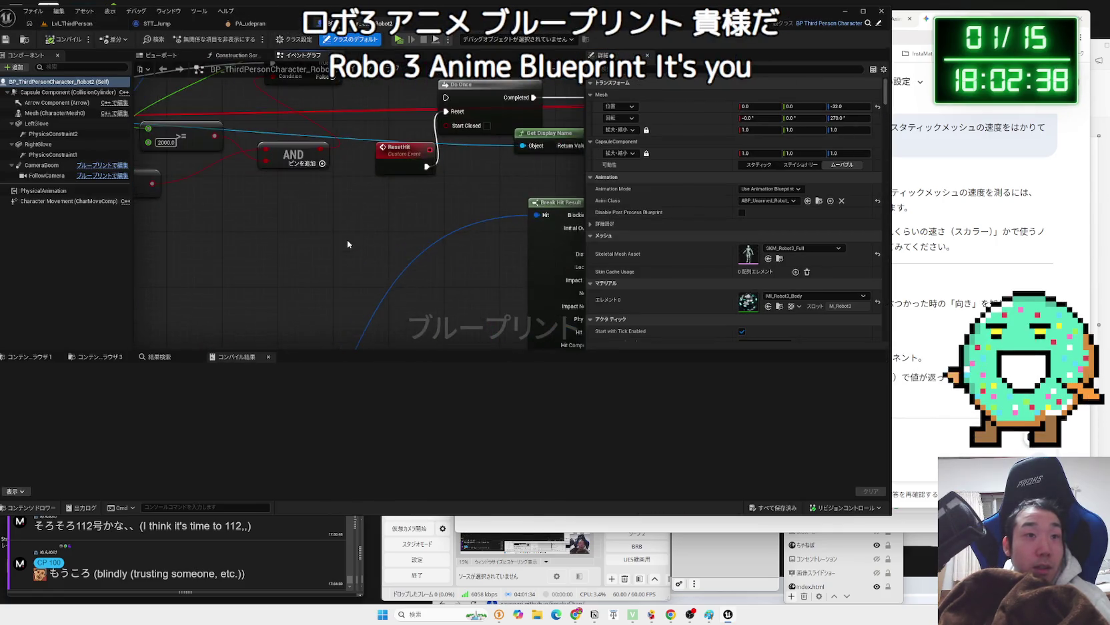
{"action": "scroll", "coordinate": [457, 279], "scroll_direction": "down", "scroll_amount": 4}
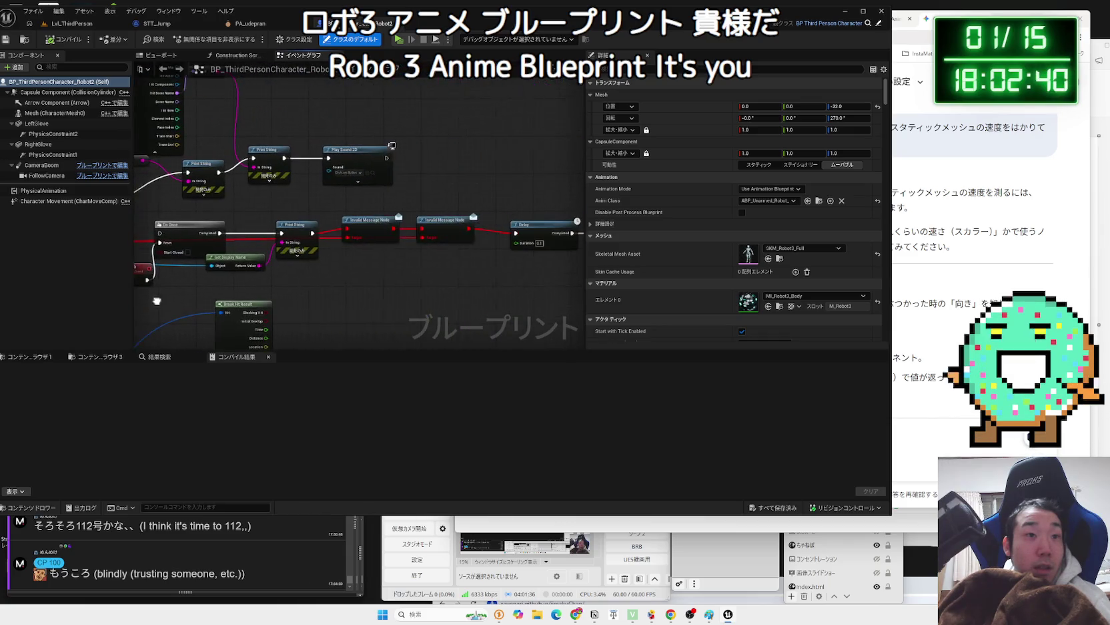
{"action": "scroll", "coordinate": [369, 293], "scroll_direction": "up", "scroll_amount": 4}
{"action": "scroll", "coordinate": [370, 298], "scroll_direction": "down", "scroll_amount": 2}
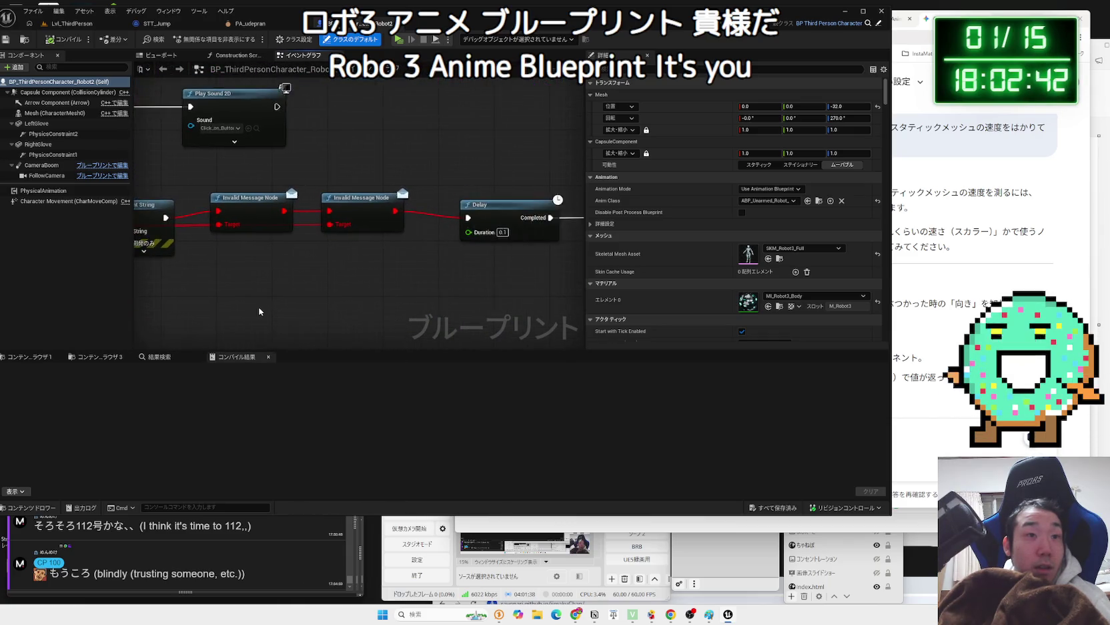
- Delete the two Invalid Message Nodes, then return to Gemini's answer
{"action": "left_click_drag", "start_coordinate": [224, 204], "coordinate": [349, 285]}
{"action": "key", "text": "Delete"}
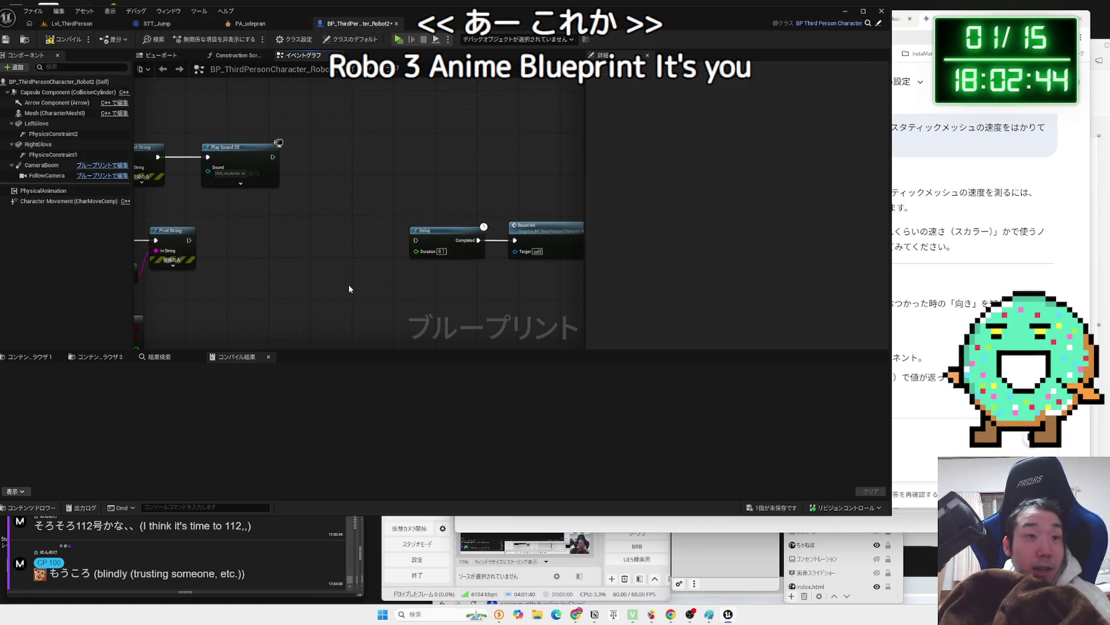
{"action": "scroll", "coordinate": [349, 284], "scroll_direction": "down", "scroll_amount": 2}
{"action": "mouse_move", "coordinate": [414, 267]}
{"action": "left_mouse_down"}
{"action": "mouse_move", "coordinate": [347, 223]}
{"action": "mouse_move", "coordinate": [334, 254]}
{"action": "mouse_move", "coordinate": [473, 240]}
{"action": "left_mouse_up"}
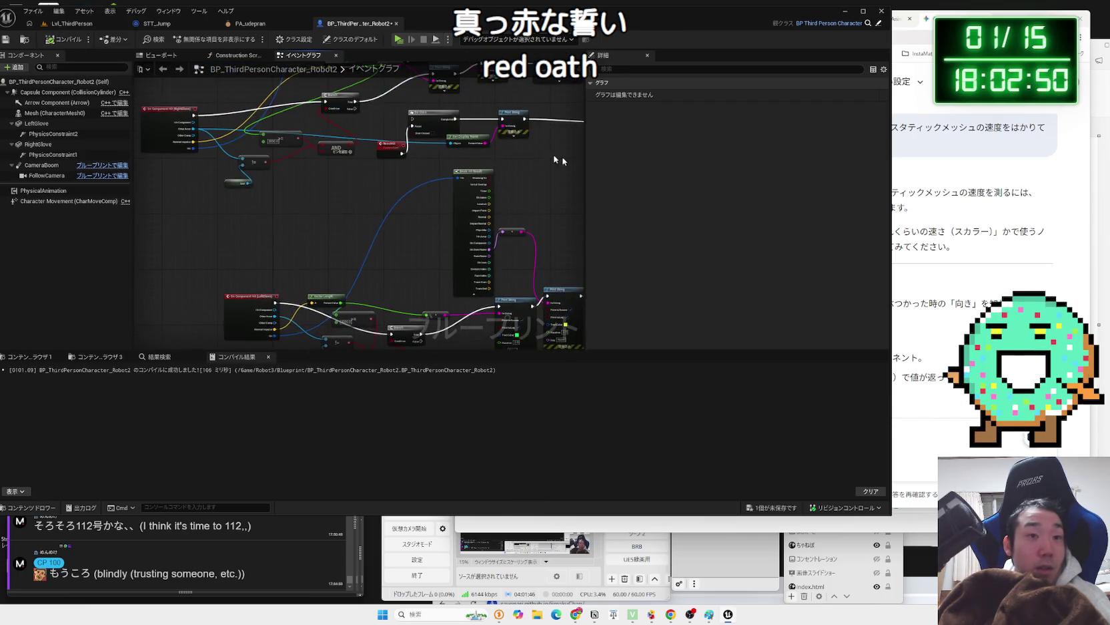
{"action": "left_click", "coordinate": [934, 276]}
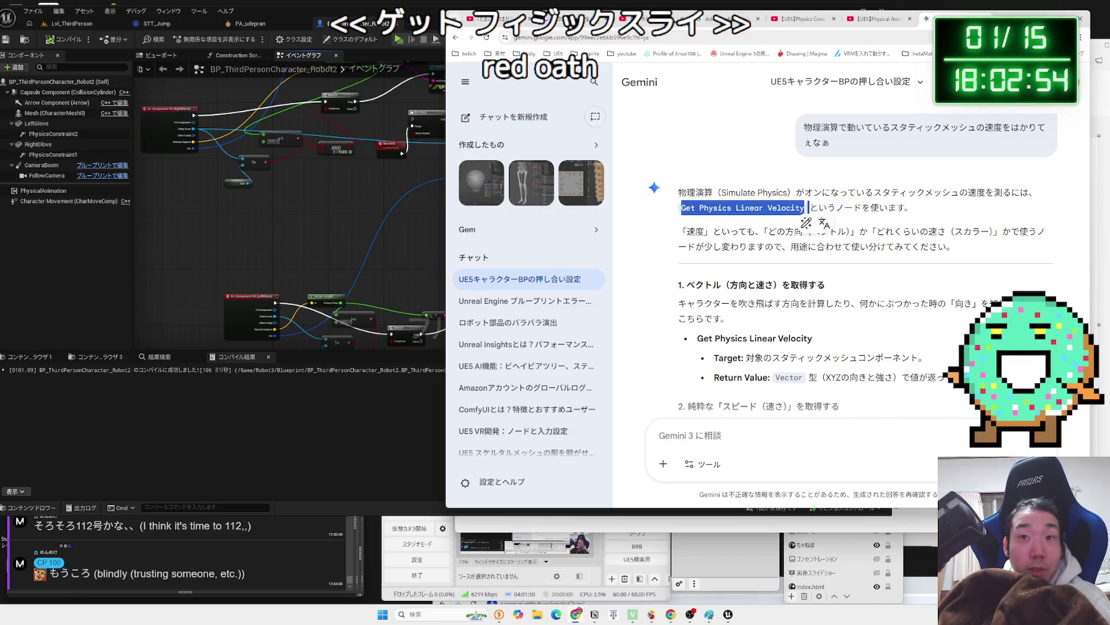
- Drop LeftGlove into the Robot2 graph and wire a Get Physics Linear Velocity node from it via 'get phy'
{"action": "left_click", "coordinate": [269, 246]}
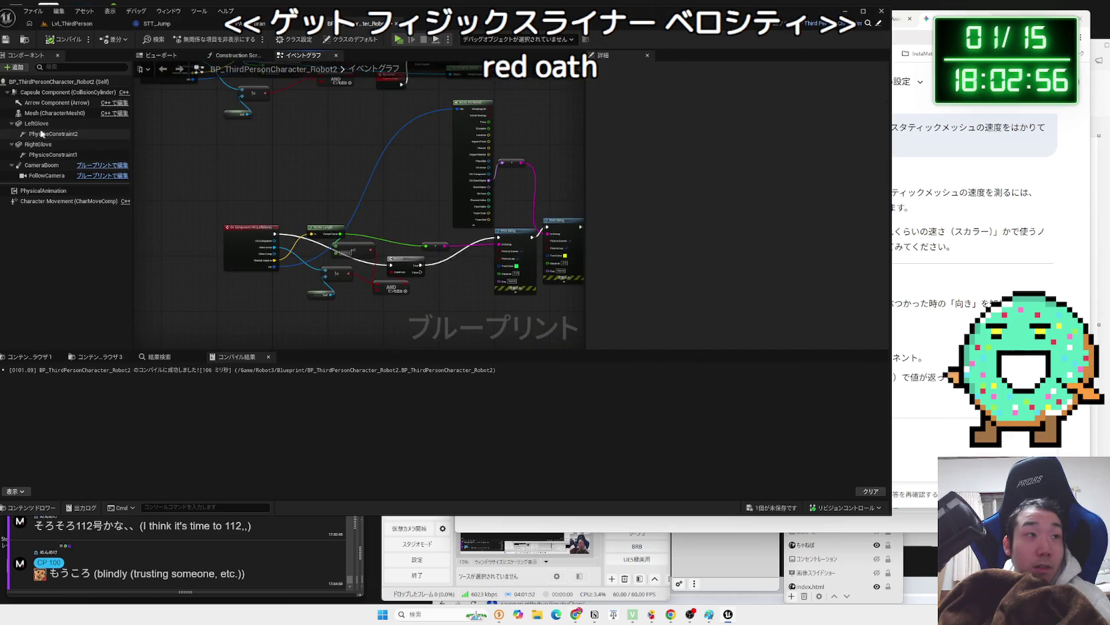
{"action": "mouse_move", "coordinate": [38, 123]}
{"action": "left_mouse_down"}
{"action": "mouse_move", "coordinate": [230, 184]}
{"action": "mouse_move", "coordinate": [289, 182]}
{"action": "left_mouse_up"}
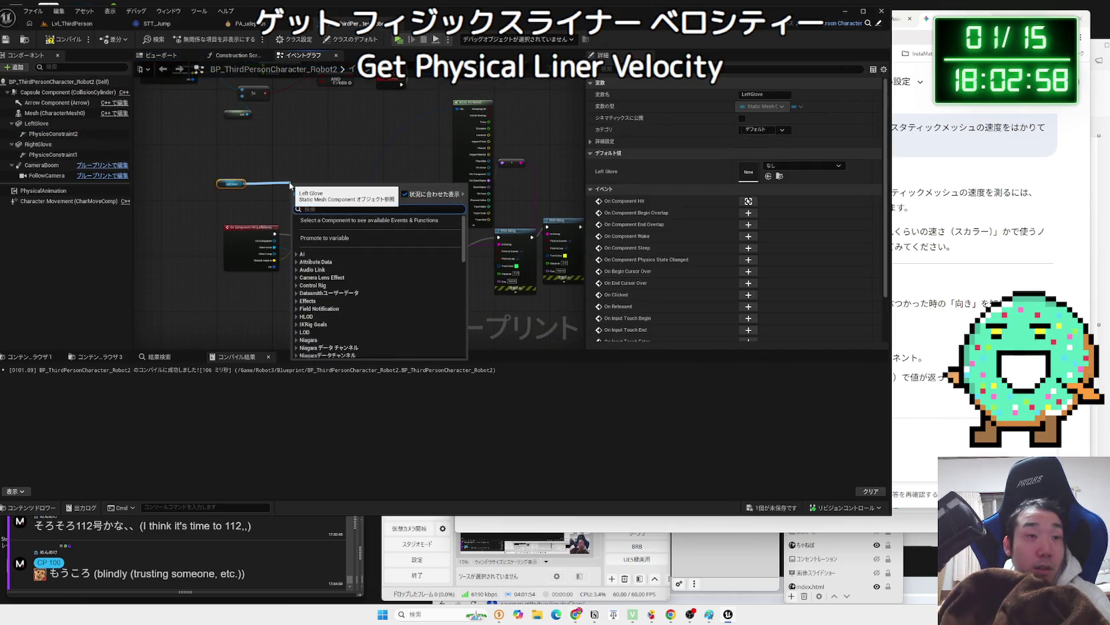
{"action": "type", "text": "get p"}
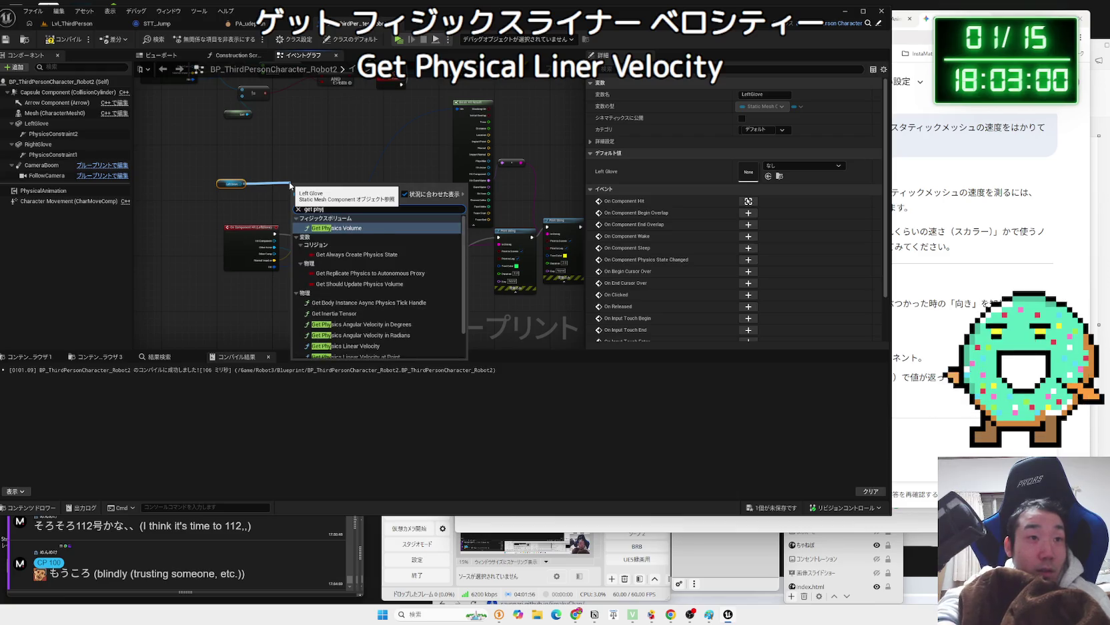
{"action": "type", "text": "hy"}
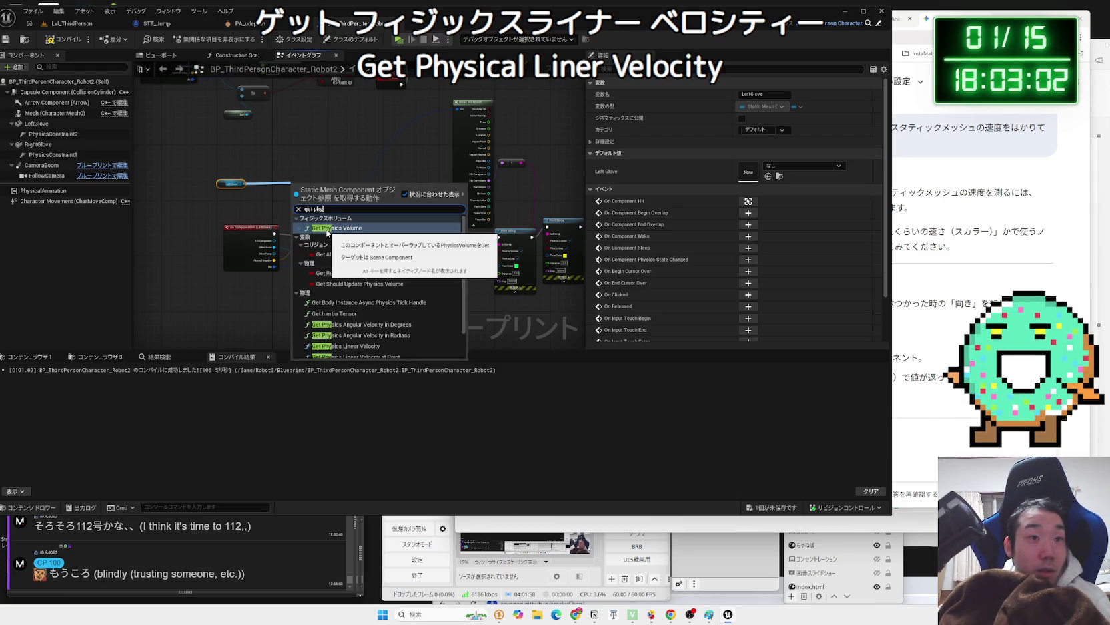
{"action": "scroll", "coordinate": [385, 307], "scroll_direction": "down", "scroll_amount": 2}
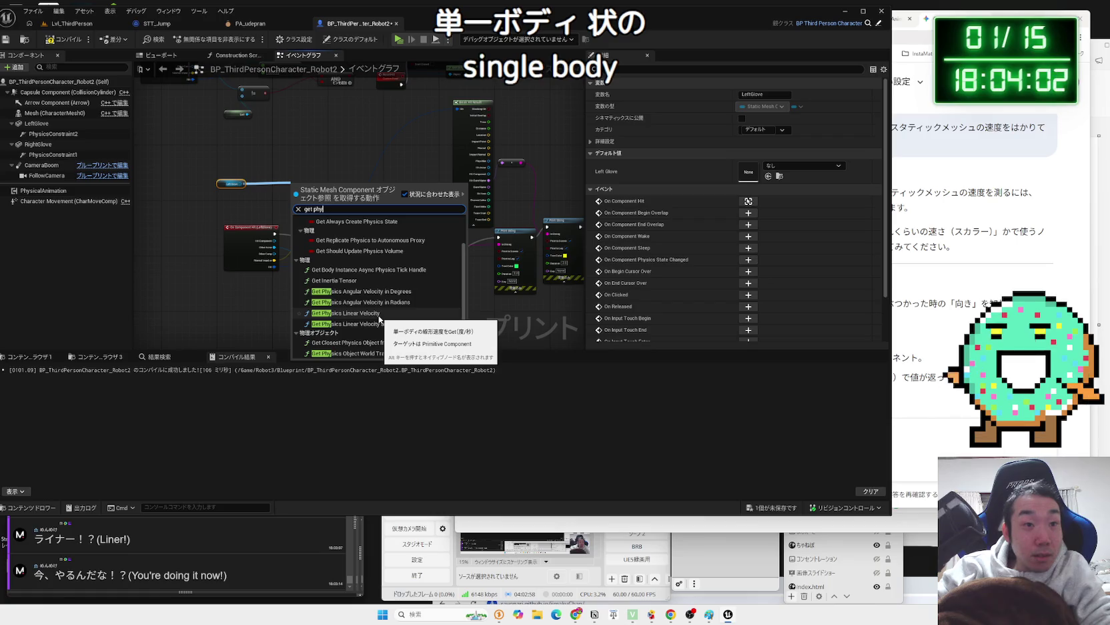
{"action": "left_click", "coordinate": [378, 314]}
- Attach a Get Path Length node to the velocity Return Value by searching 'get leng'
{"action": "scroll", "coordinate": [327, 191], "scroll_direction": "up", "scroll_amount": 4}
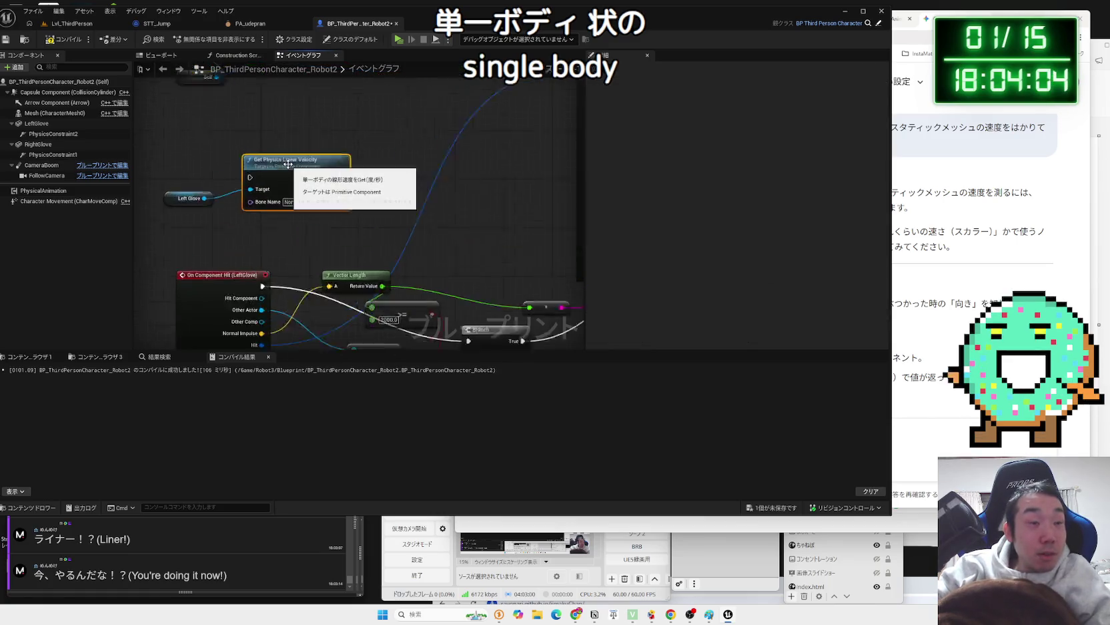
{"action": "left_click_drag", "start_coordinate": [404, 209], "coordinate": [431, 201]}
{"action": "type", "text": "get v"}
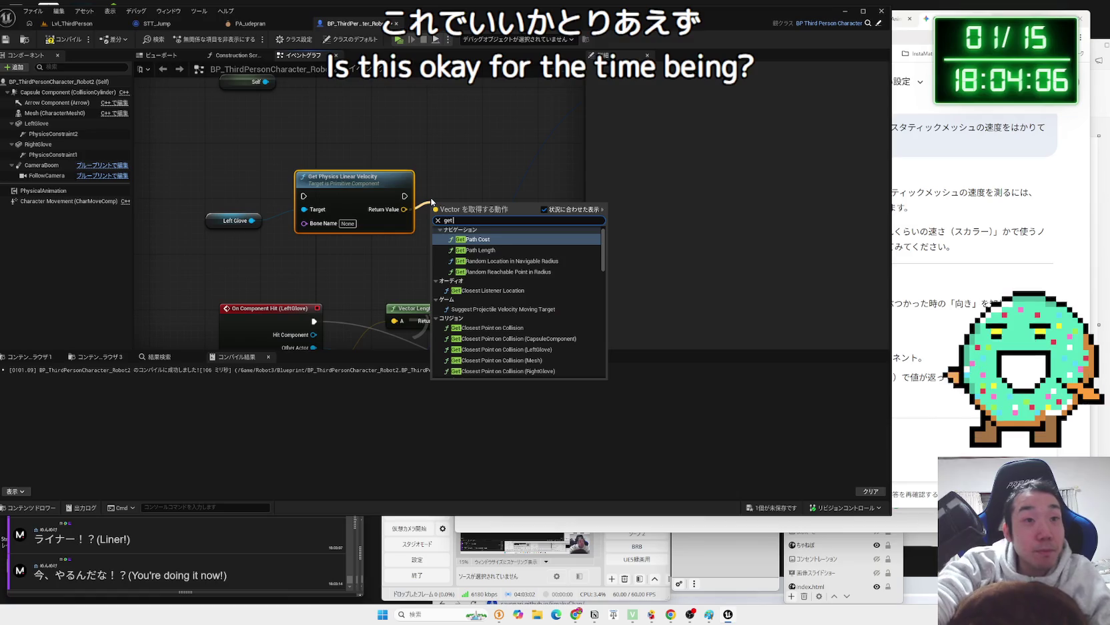
{"action": "key", "text": "BackSpace"}
{"action": "type", "text": "le"}
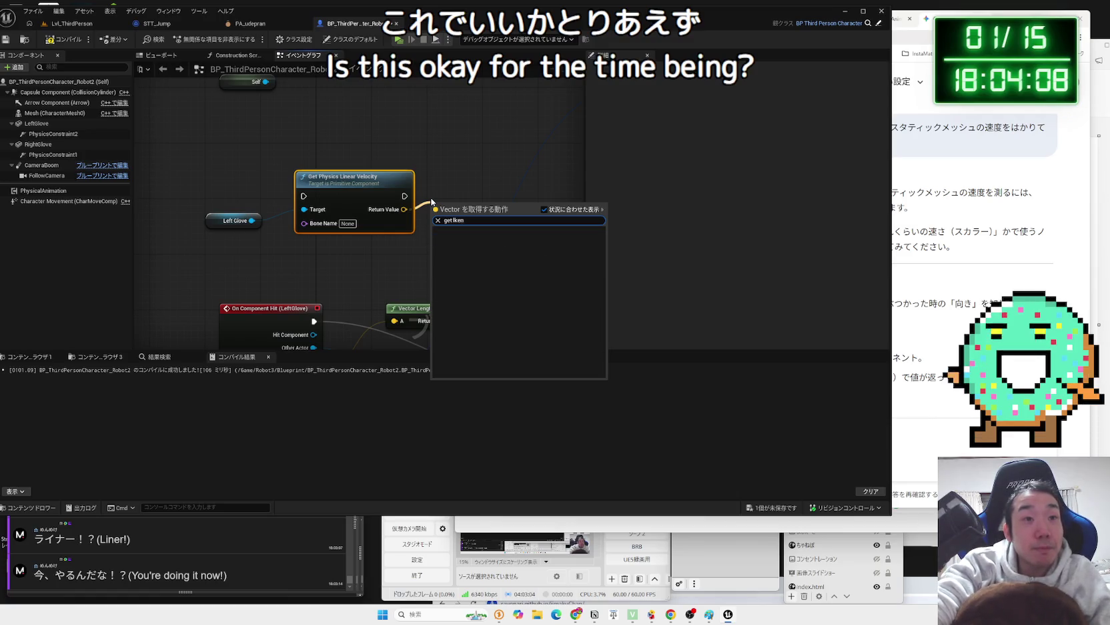
{"action": "key", "text": "BackSpace"}
{"action": "key", "text": "BackSpace"}
{"action": "key", "text": "BackSpace"}
{"action": "type", "text": "eng"}
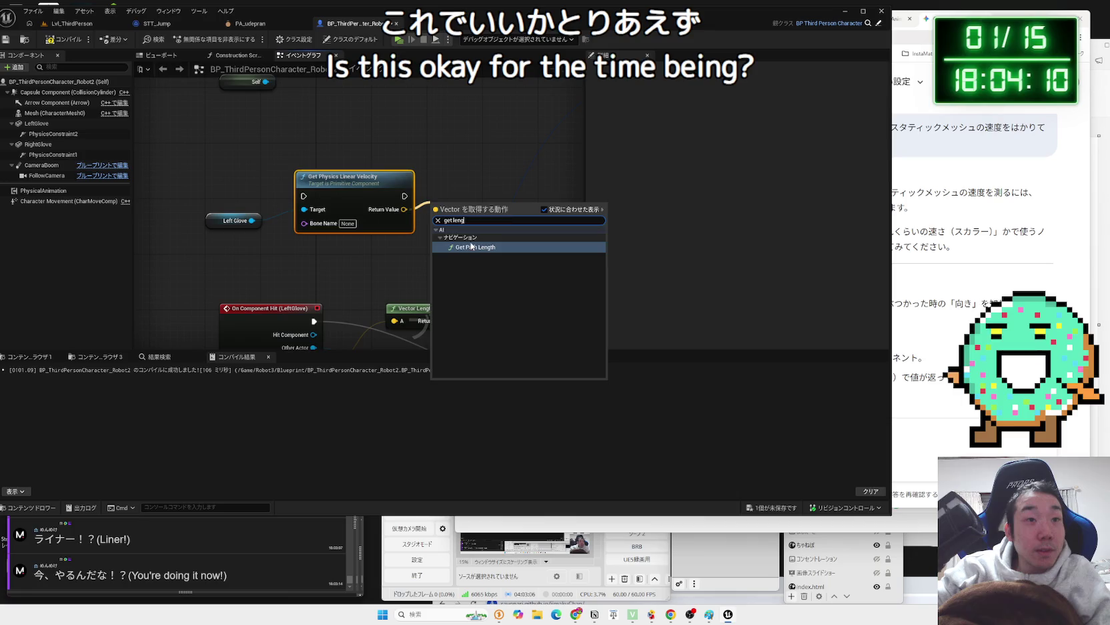
{"action": "key", "text": "Return"}
- Line up Get Path Length and Left Glove beside the velocity node
{"action": "left_click_drag", "start_coordinate": [461, 203], "coordinate": [461, 176]}
{"action": "left_click_drag", "start_coordinate": [235, 221], "coordinate": [250, 213]}
{"action": "left_click", "coordinate": [268, 228]}
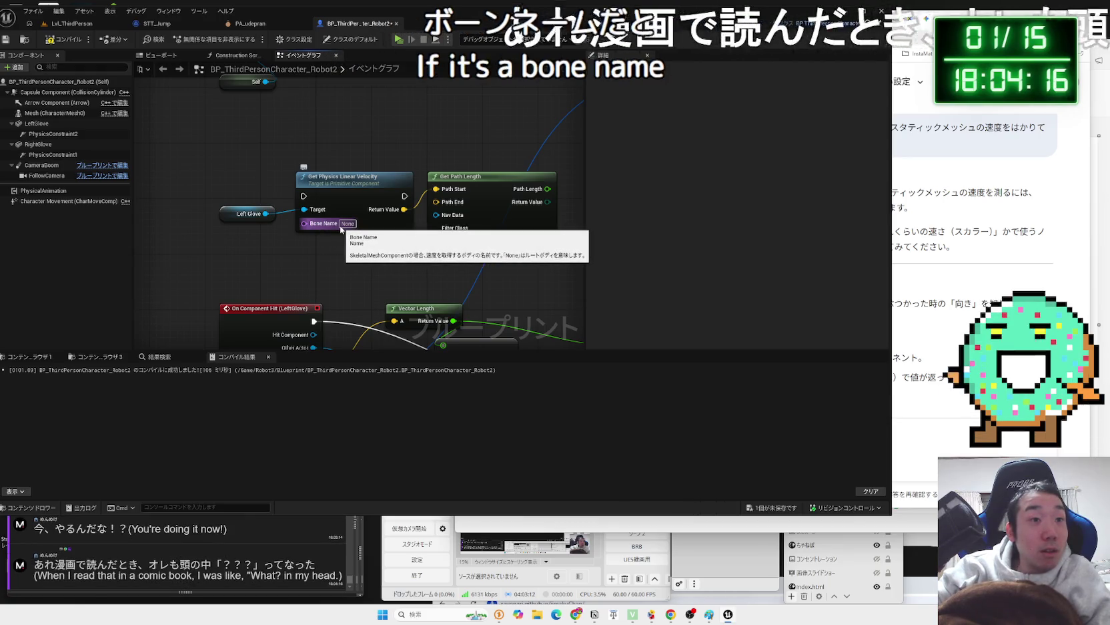
- Rearrange the Left Glove, velocity and Get Path Length nodes in the graph
{"action": "scroll", "coordinate": [339, 240], "scroll_direction": "down", "scroll_amount": 3}
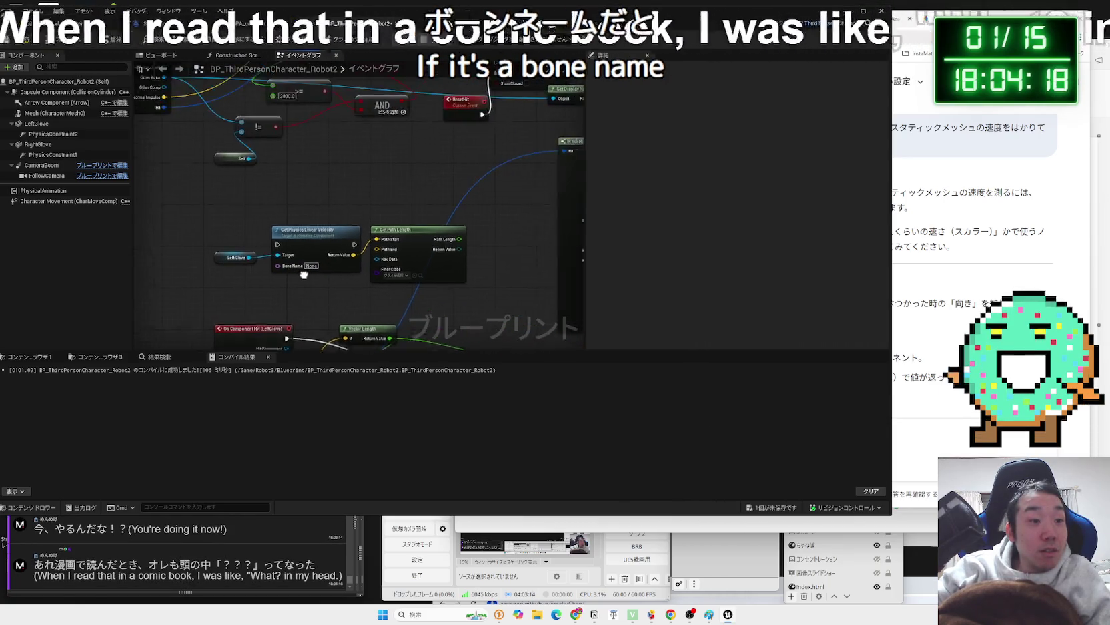
{"action": "mouse_move", "coordinate": [444, 297]}
{"action": "left_mouse_down"}
{"action": "mouse_move", "coordinate": [226, 263]}
{"action": "mouse_move", "coordinate": [251, 222]}
{"action": "mouse_move", "coordinate": [211, 236]}
{"action": "left_mouse_up"}
{"action": "left_click", "coordinate": [347, 303]}
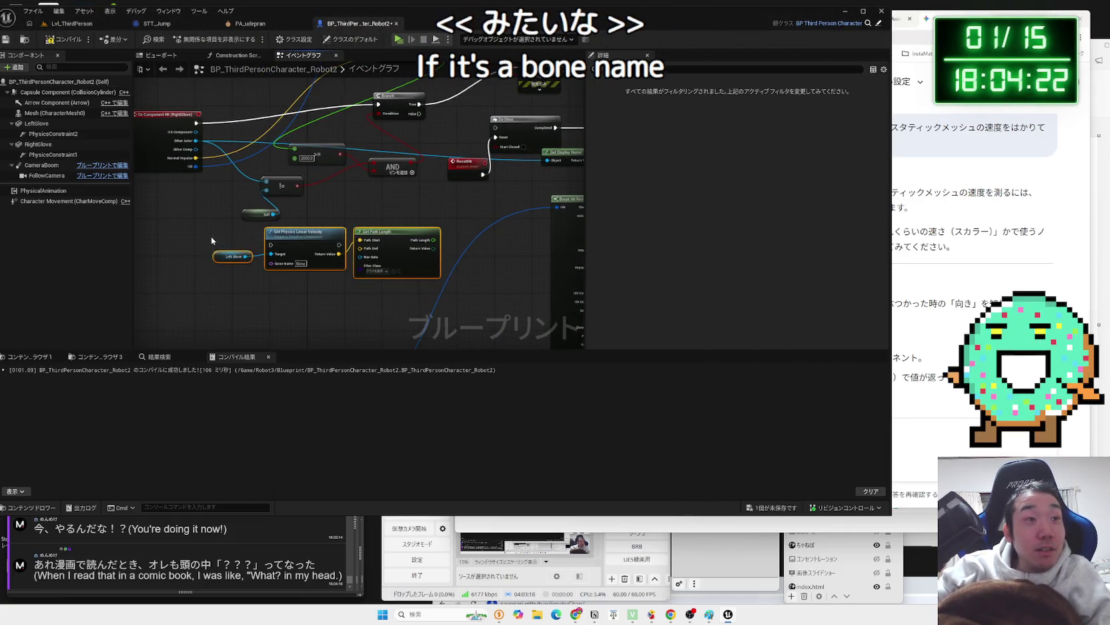
{"action": "left_click", "coordinate": [211, 236]}
{"action": "left_click_drag", "start_coordinate": [283, 293], "coordinate": [284, 293]}
{"action": "left_click_drag", "start_coordinate": [398, 238], "coordinate": [392, 252]}
{"action": "left_click", "coordinate": [234, 257]}
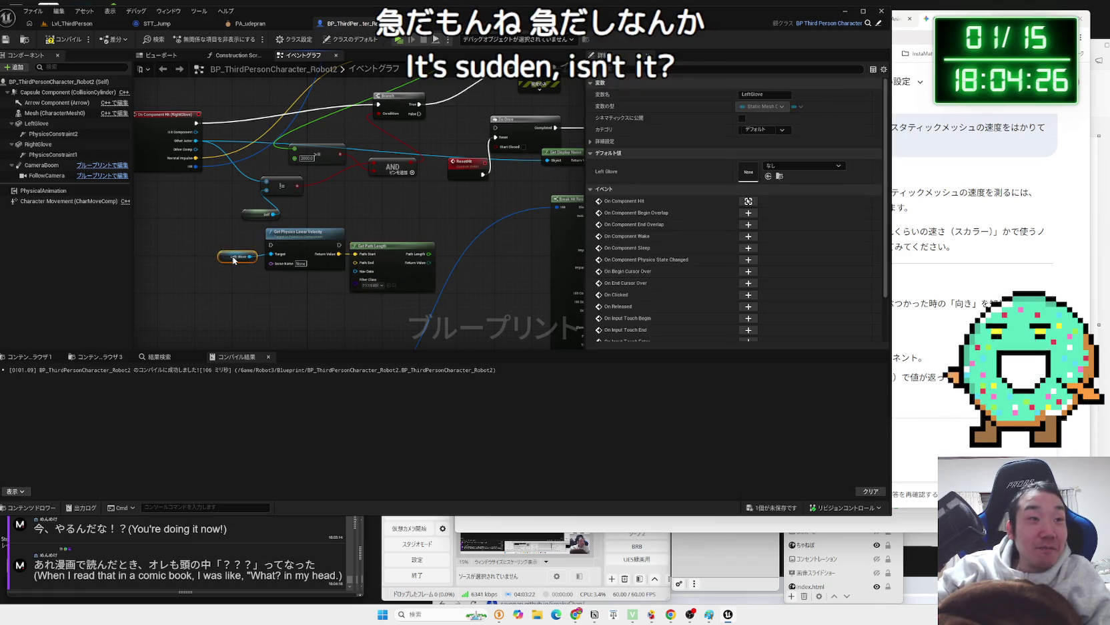
{"action": "left_click", "coordinate": [285, 304]}
{"action": "scroll", "coordinate": [286, 304], "scroll_direction": "up", "scroll_amount": 2}
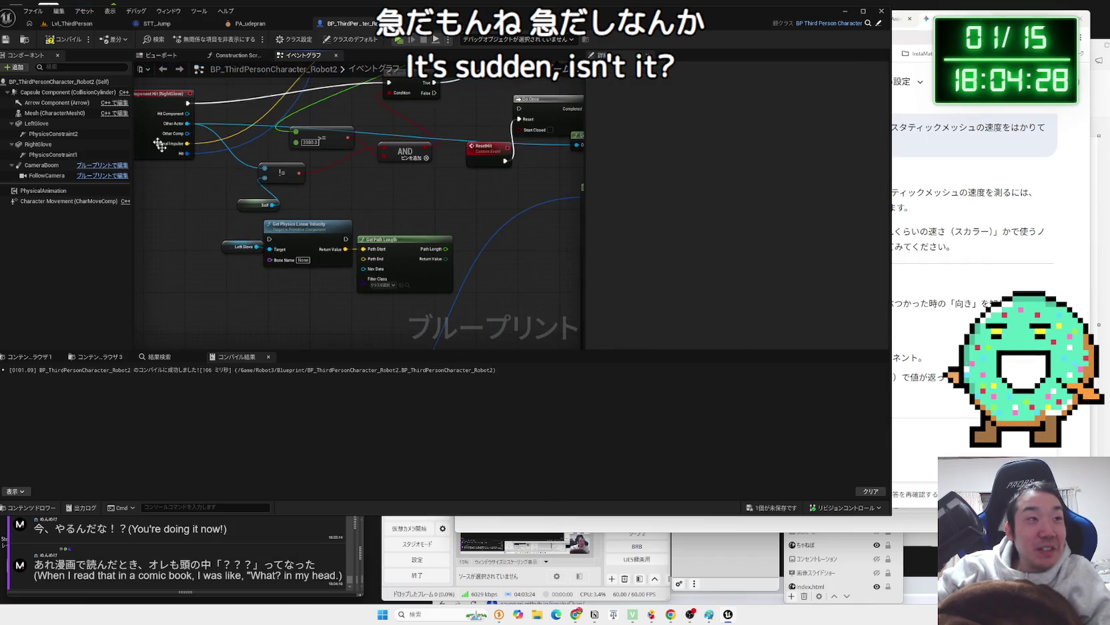
{"action": "scroll", "coordinate": [481, 253], "scroll_direction": "up", "scroll_amount": 3}
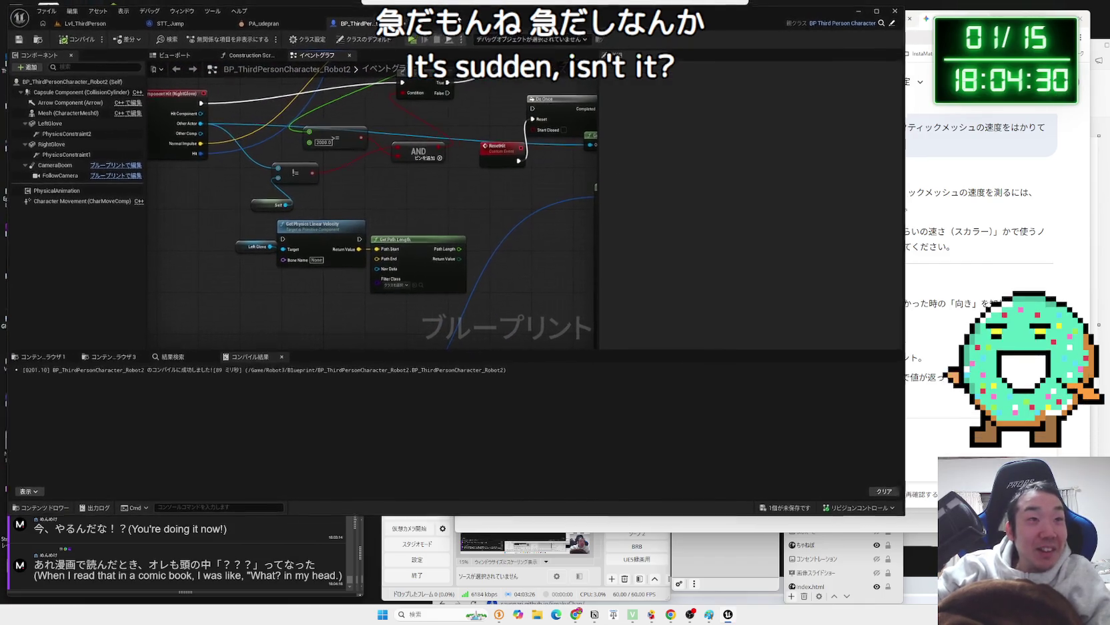
{"action": "scroll", "coordinate": [417, 219], "scroll_direction": "up", "scroll_amount": 2}
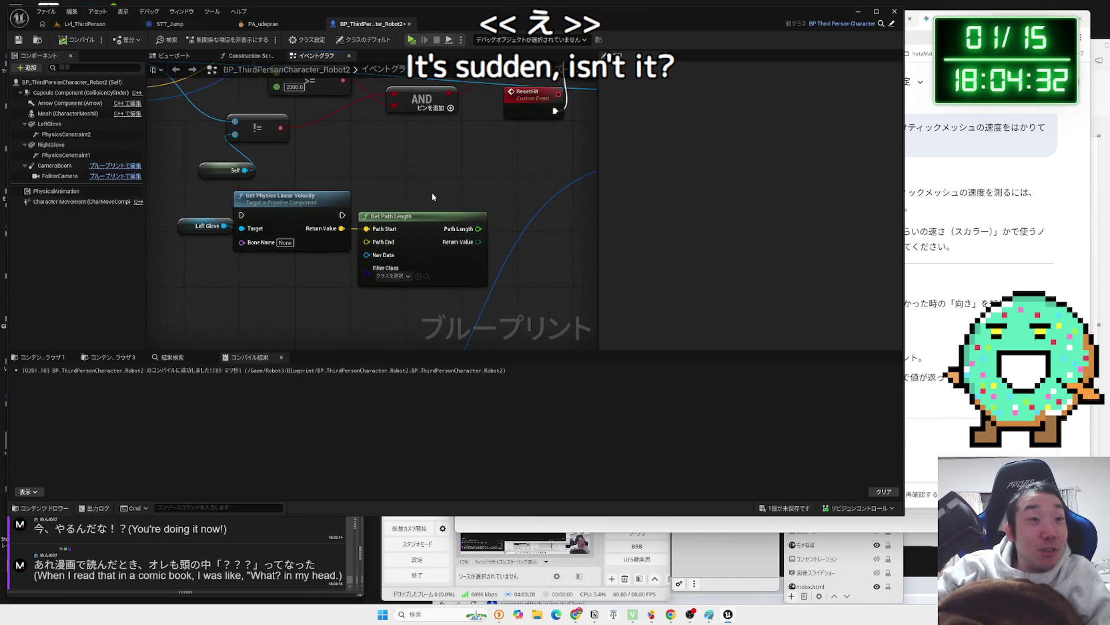
- Delete Get Path Length and nudge Left Glove next to Get Physics Linear Velocity
{"action": "left_click", "coordinate": [420, 217]}
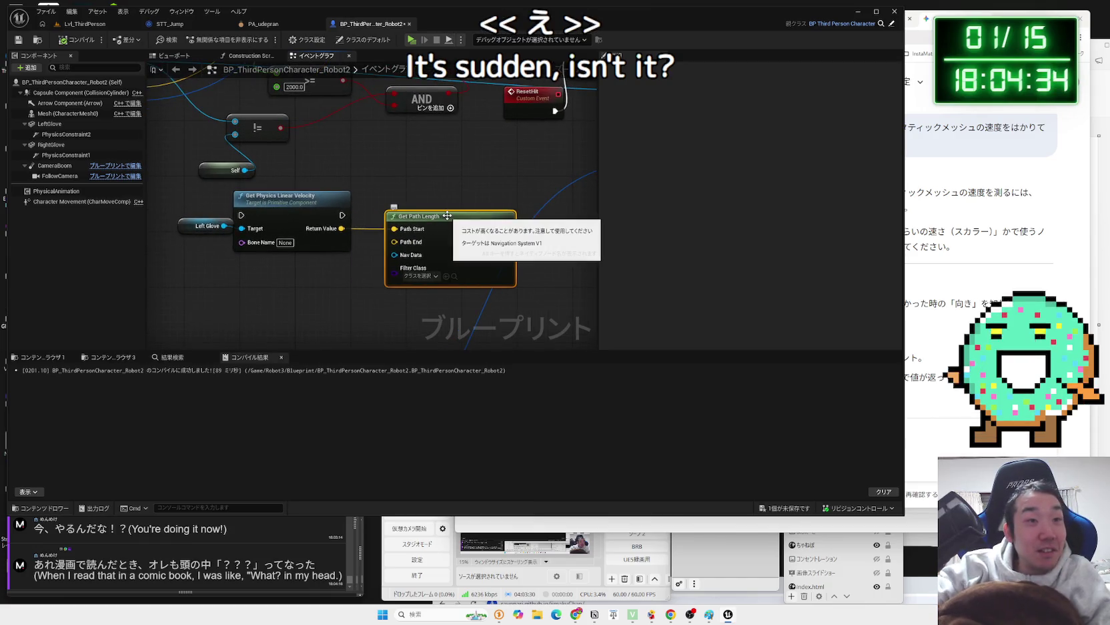
{"action": "key", "text": "Delete"}
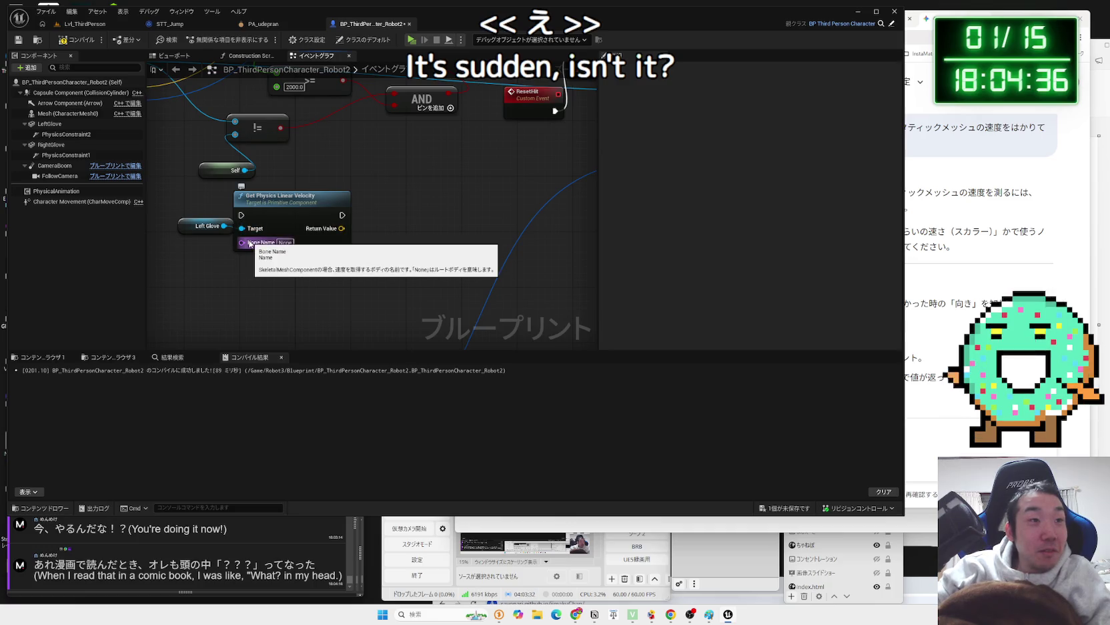
{"action": "mouse_move", "coordinate": [249, 244]}
{"action": "left_mouse_down"}
{"action": "mouse_move", "coordinate": [347, 245]}
{"action": "mouse_move", "coordinate": [257, 230]}
{"action": "left_mouse_up"}
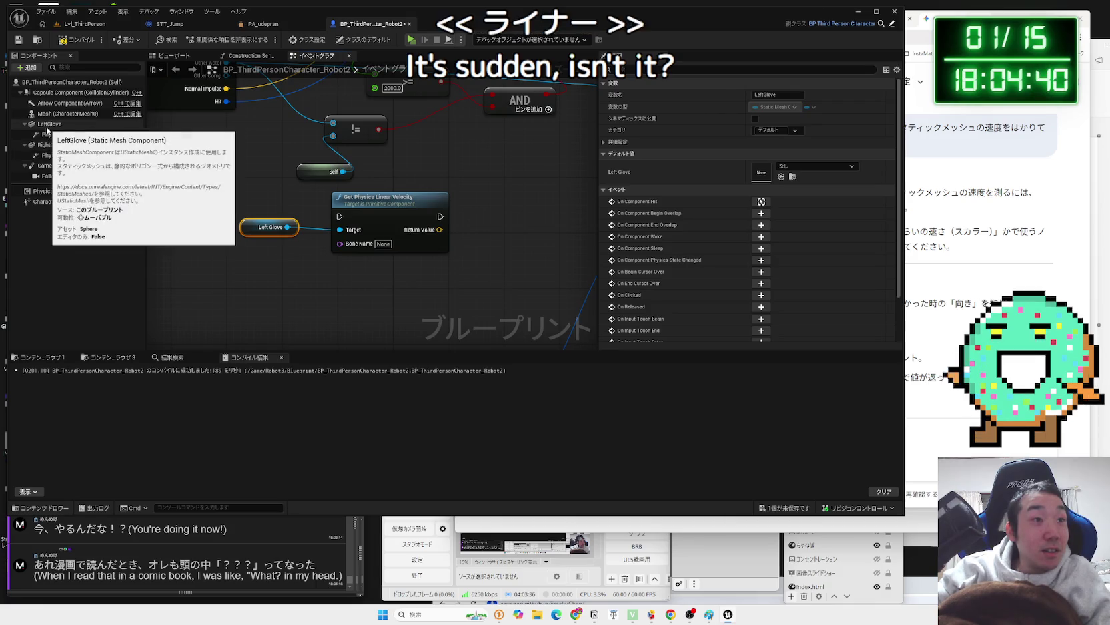
{"action": "left_click", "coordinate": [56, 145]}
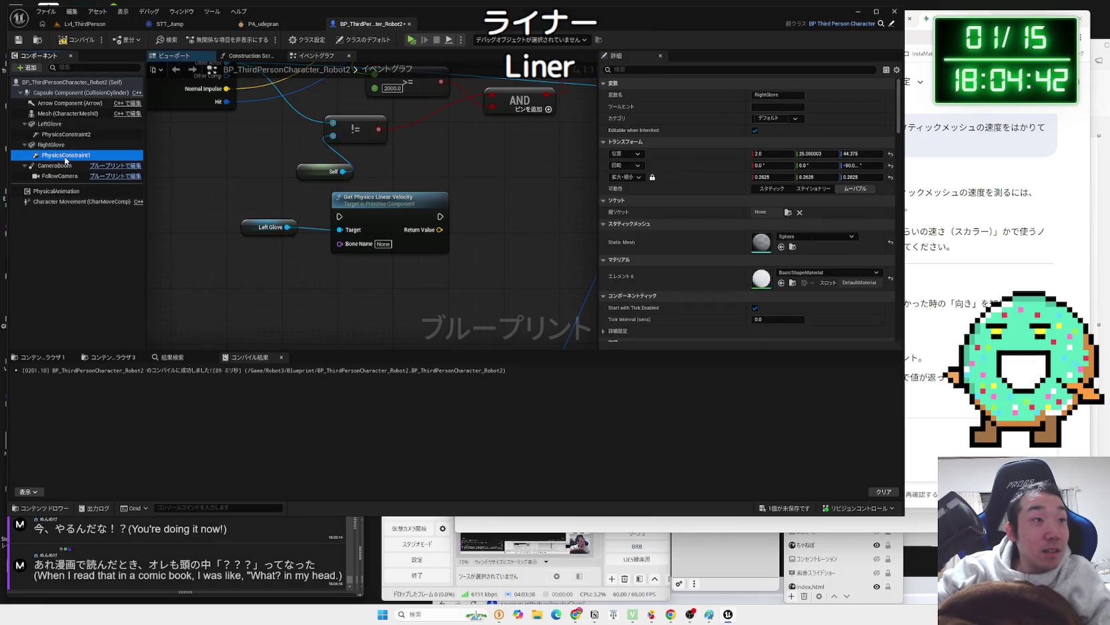
{"action": "left_click", "coordinate": [390, 208]}
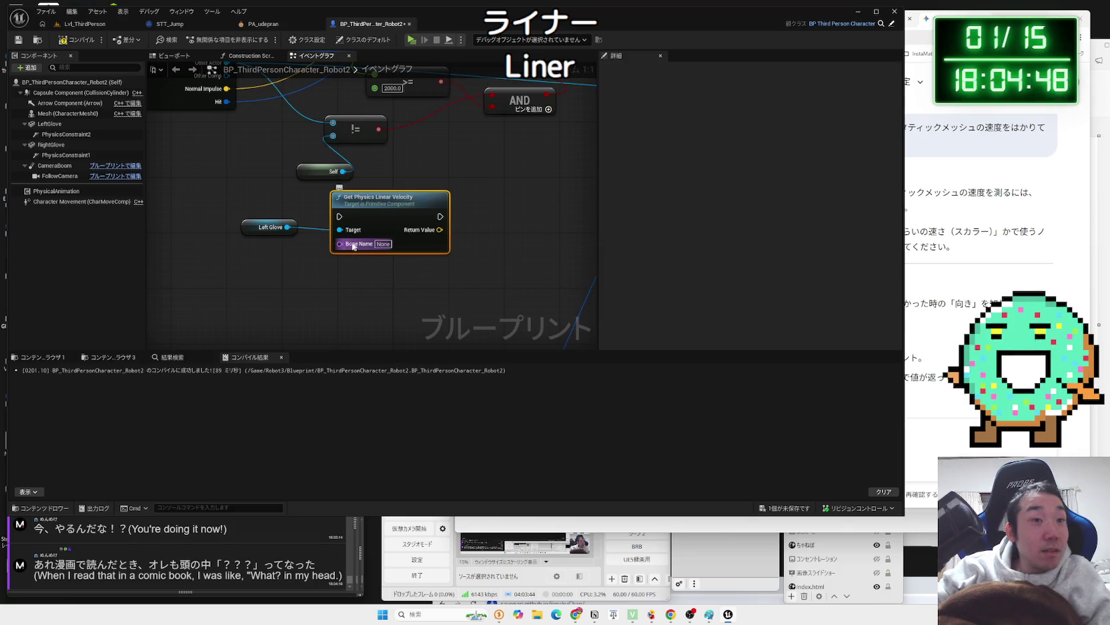
{"action": "left_click_drag", "start_coordinate": [244, 224], "coordinate": [277, 225]}
- Pan to the Print String and Break Hit Result nodes and place the glove velocity nodes beside them
{"action": "scroll", "coordinate": [278, 226], "scroll_direction": "down", "scroll_amount": 2}
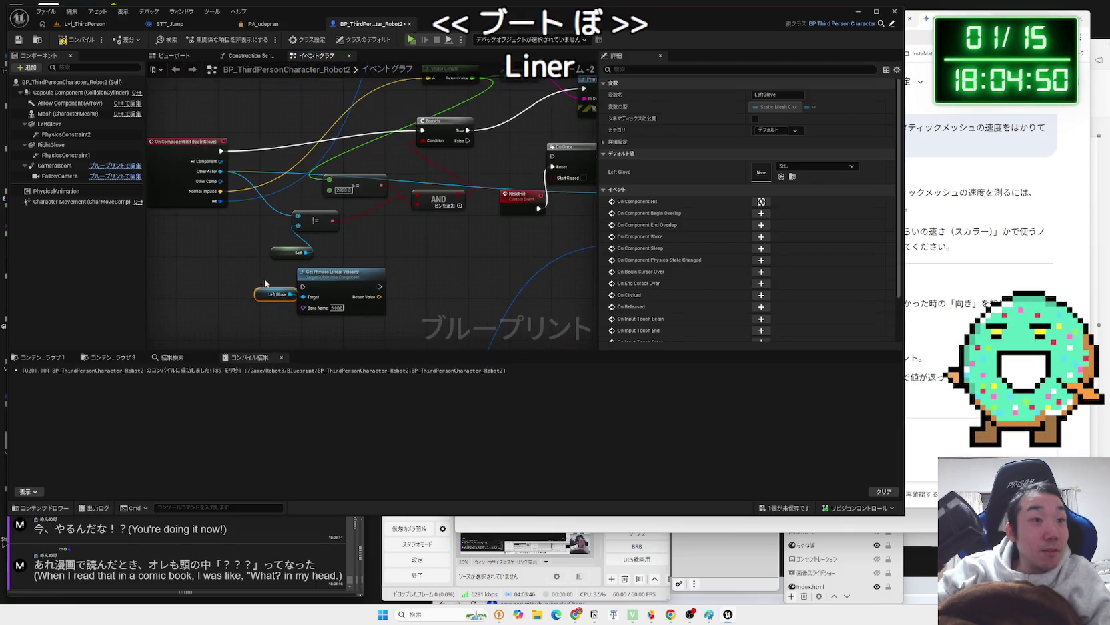
{"action": "left_click", "coordinate": [277, 285]}
{"action": "mouse_move", "coordinate": [276, 285]}
{"action": "left_mouse_down"}
{"action": "mouse_move", "coordinate": [519, 229]}
{"action": "mouse_move", "coordinate": [449, 222]}
{"action": "mouse_move", "coordinate": [545, 228]}
{"action": "mouse_move", "coordinate": [507, 190]}
{"action": "mouse_move", "coordinate": [331, 223]}
{"action": "mouse_move", "coordinate": [360, 234]}
{"action": "left_mouse_up"}
{"action": "scroll", "coordinate": [330, 224], "scroll_direction": "down", "scroll_amount": 3}
{"action": "scroll", "coordinate": [360, 234], "scroll_direction": "up", "scroll_amount": 5}
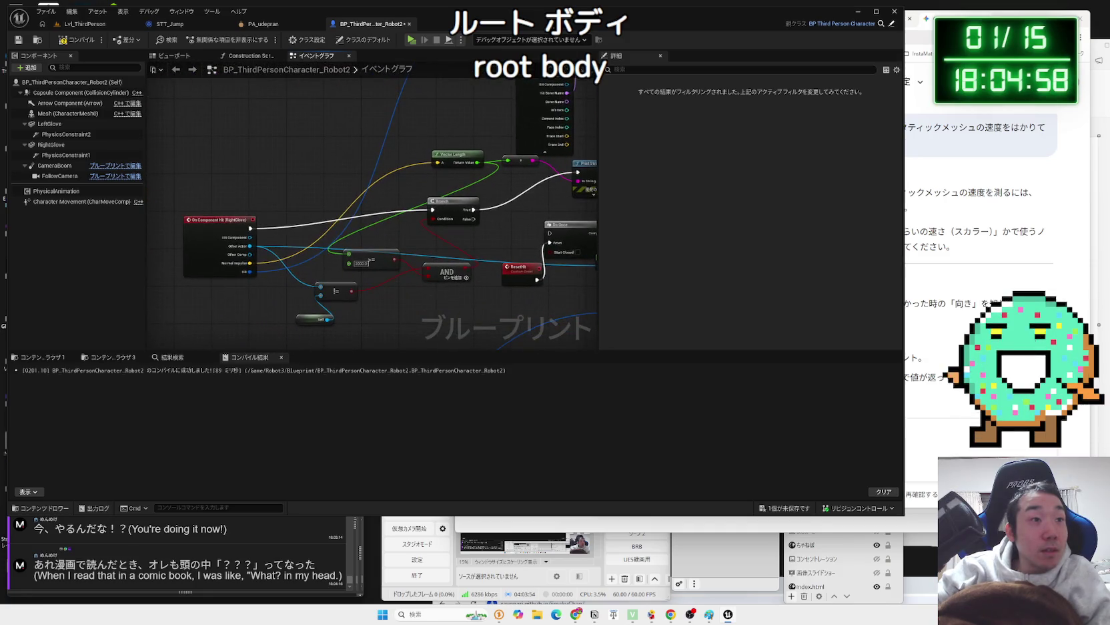
{"action": "scroll", "coordinate": [467, 190], "scroll_direction": "down", "scroll_amount": 2}
{"action": "left_click_drag", "start_coordinate": [594, 213], "coordinate": [468, 190]}
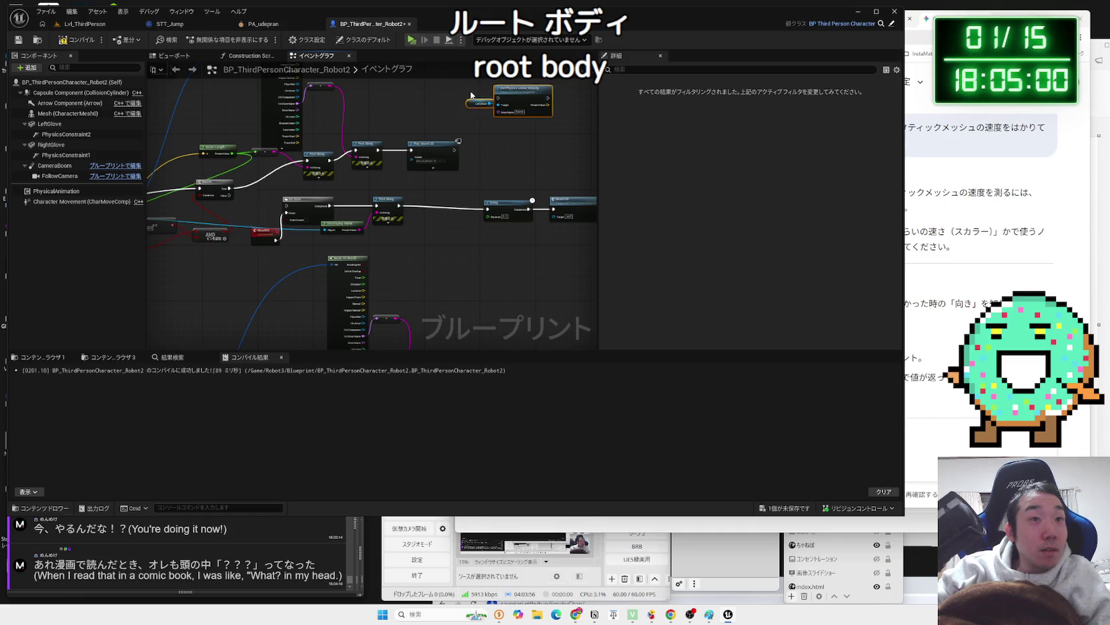
{"action": "mouse_move", "coordinate": [515, 127]}
{"action": "left_mouse_down"}
{"action": "mouse_move", "coordinate": [430, 330]}
{"action": "mouse_move", "coordinate": [333, 204]}
{"action": "mouse_move", "coordinate": [348, 143]}
{"action": "mouse_move", "coordinate": [374, 342]}
{"action": "mouse_move", "coordinate": [410, 107]}
{"action": "mouse_move", "coordinate": [413, 332]}
{"action": "mouse_move", "coordinate": [389, 308]}
{"action": "left_mouse_up"}
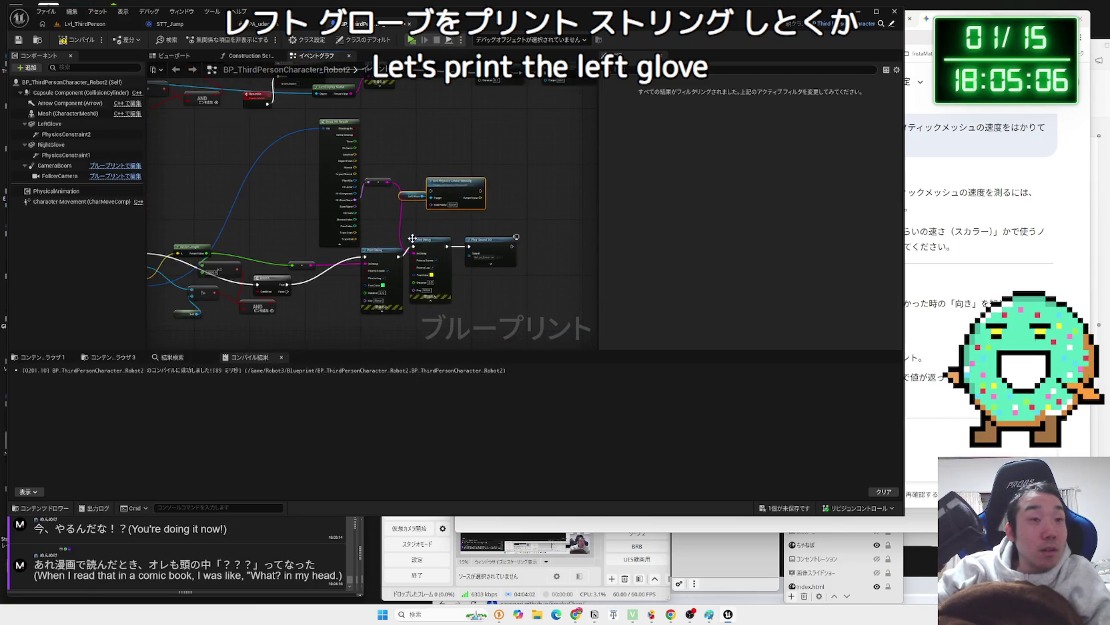